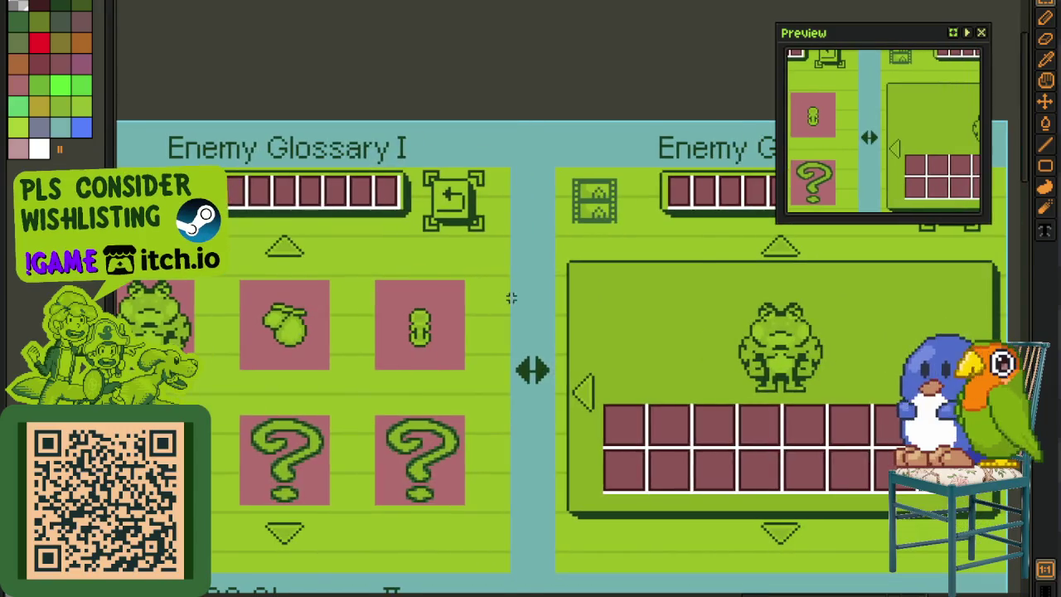
- Move the horned enemy head icon from Enemy Glossary I onto Enemy Glossary II
scroll(340, 249, "up", 2)
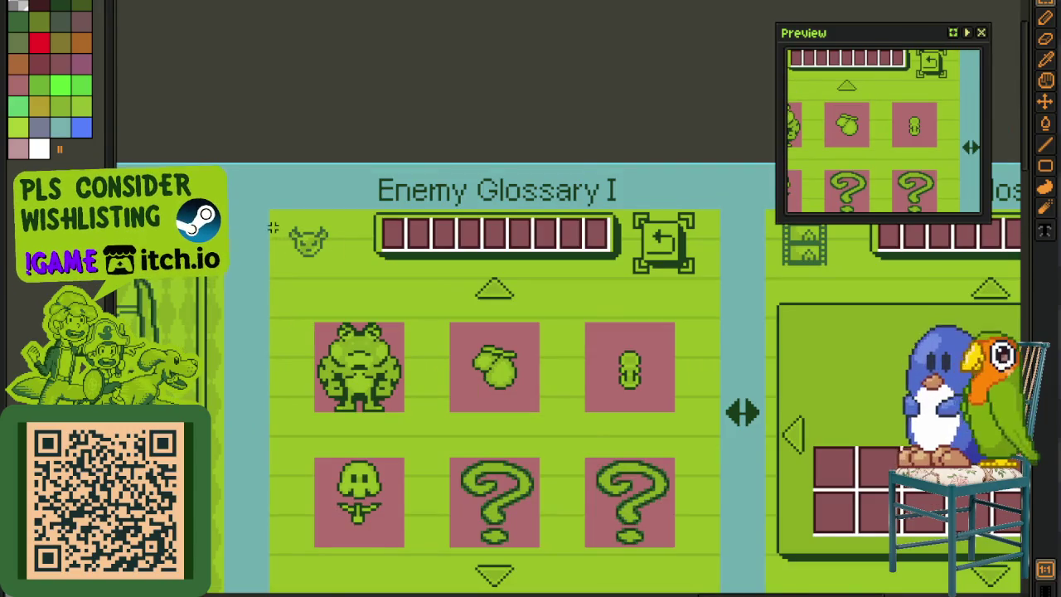
scroll(274, 222, "up", 1)
left_click_drag(267, 203, 405, 340)
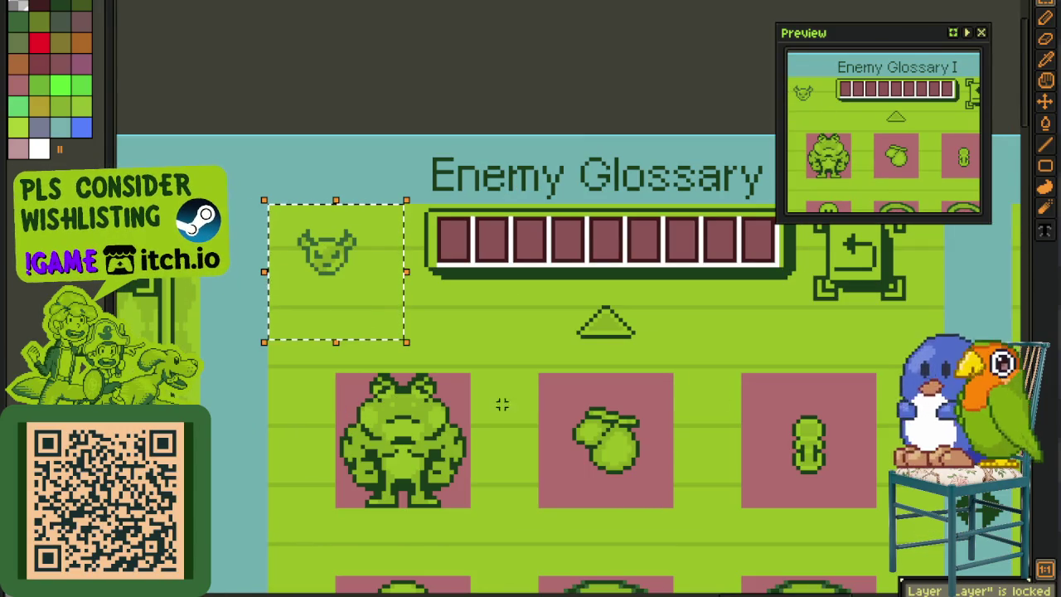
key("Tab")
left_click_drag(332, 320, 635, 343)
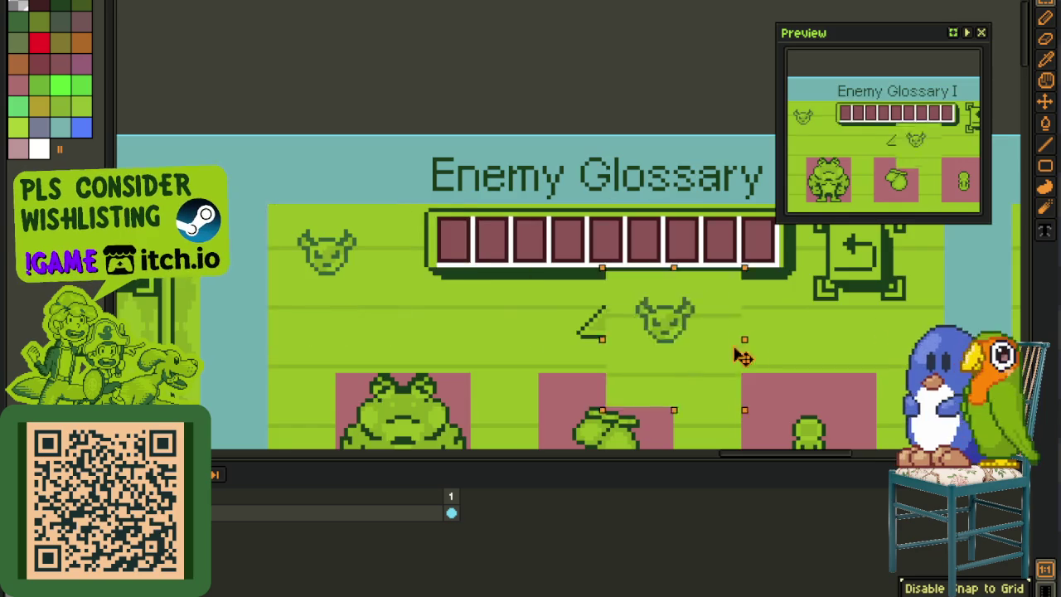
key("ctrl+d")
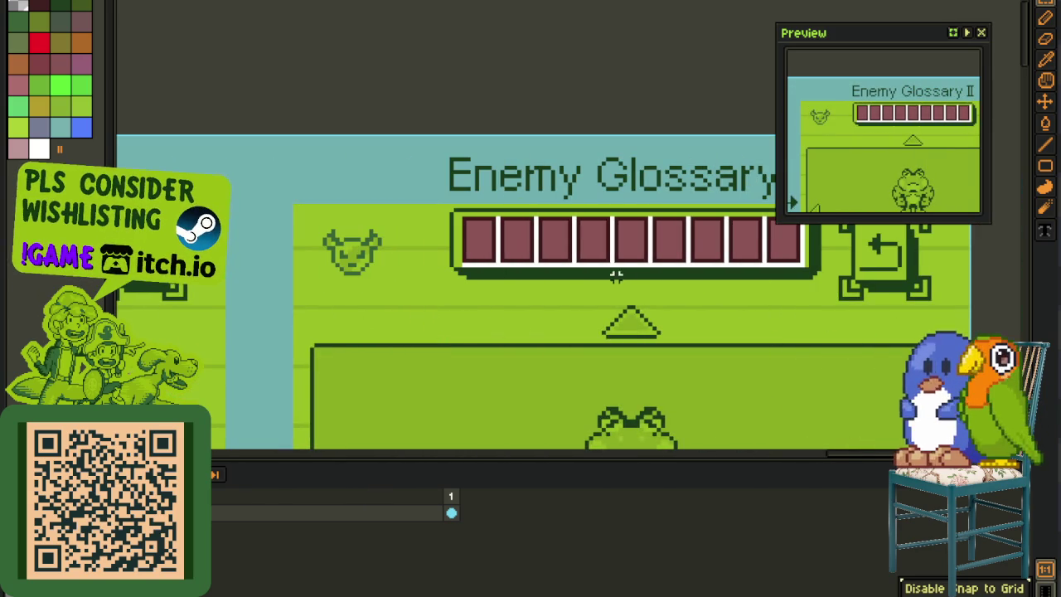
- Save the glossary file, hide the timeline and switch to the diary board sprite
scroll(592, 301, "down", 5)
key("ctrl+s")
key("Tab")
left_click(313, 4)
scroll(377, 75, "up", 2)
scroll(419, 78, "up", 2)
scroll(425, 76, "up", 3)
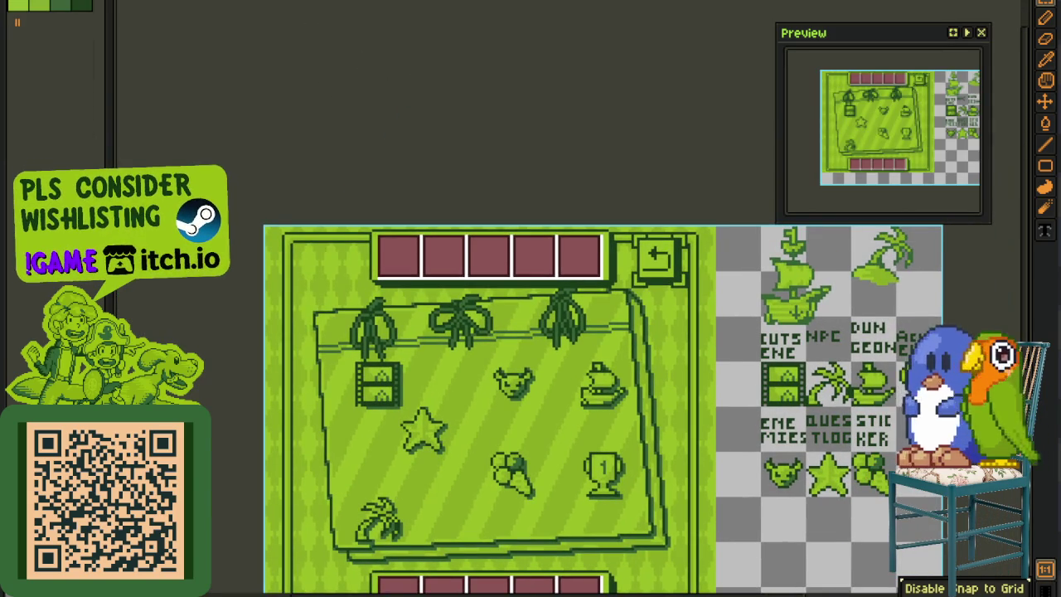
- Cycle past the dungeon and achievements sprites to the enemy glossary mockup's six-slot grid frame
key("ctrl+Tab")
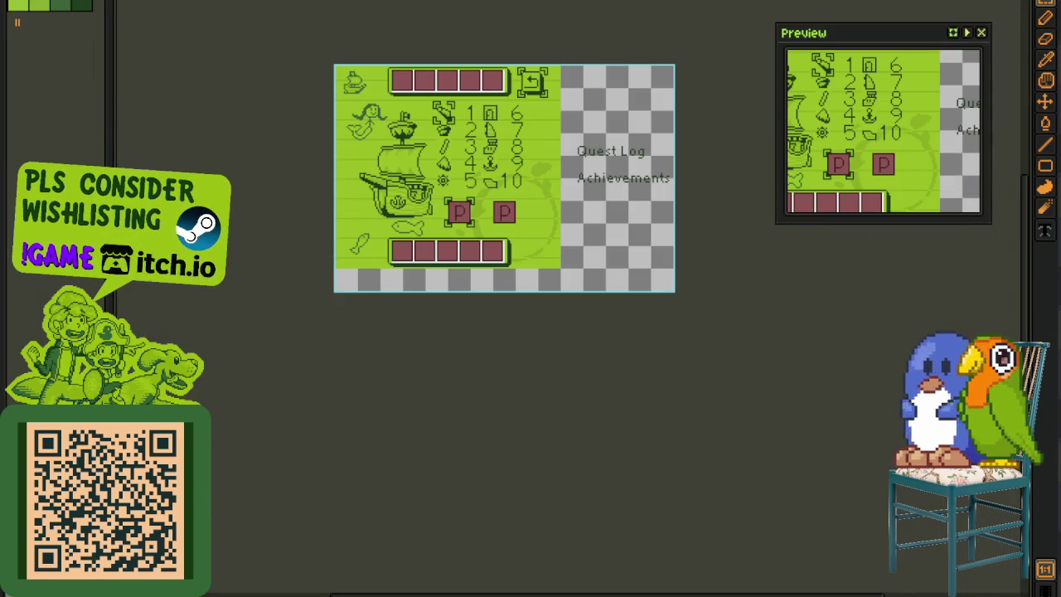
key("ctrl+Tab")
key("ctrl+Tab")
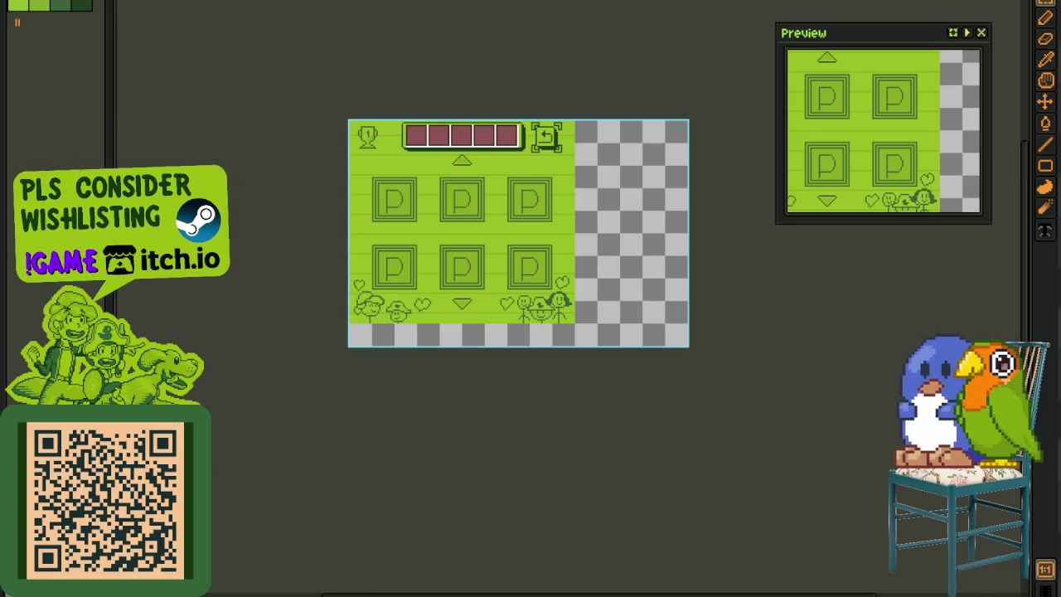
key("ctrl+Tab")
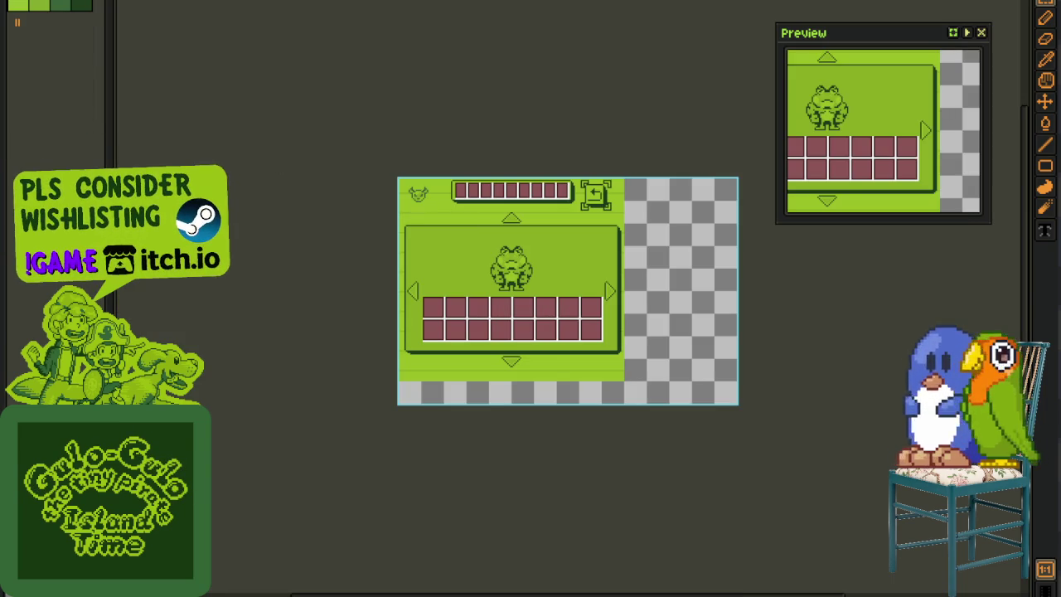
key("Right")
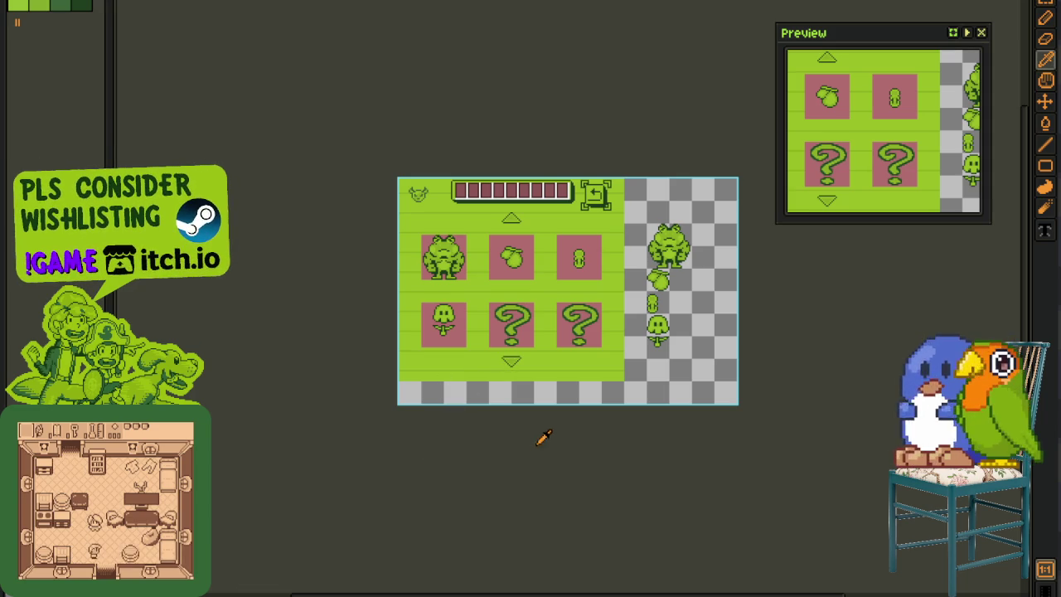
- Zoom in and out over the enemy glossary sprites to inspect them
scroll(663, 367, "up", 2)
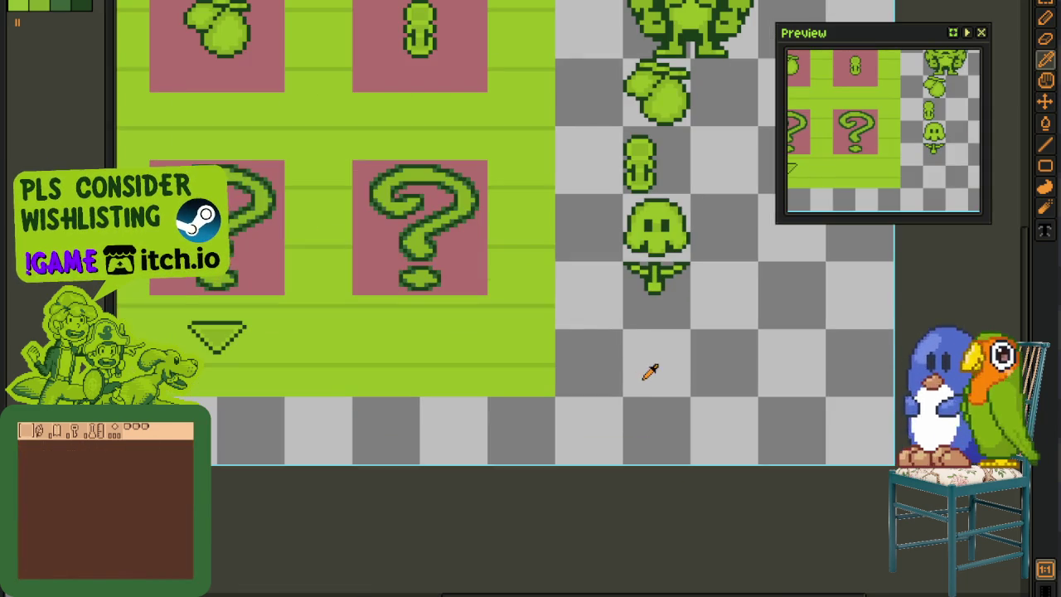
scroll(650, 372, "up", 3)
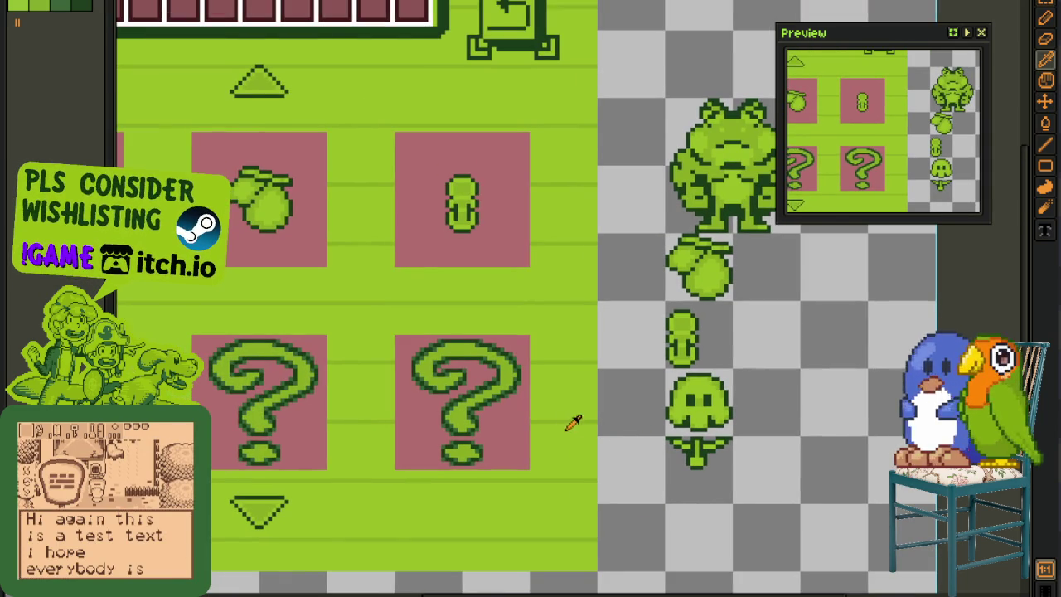
scroll(602, 349, "down", 1)
scroll(224, 157, "up", 2)
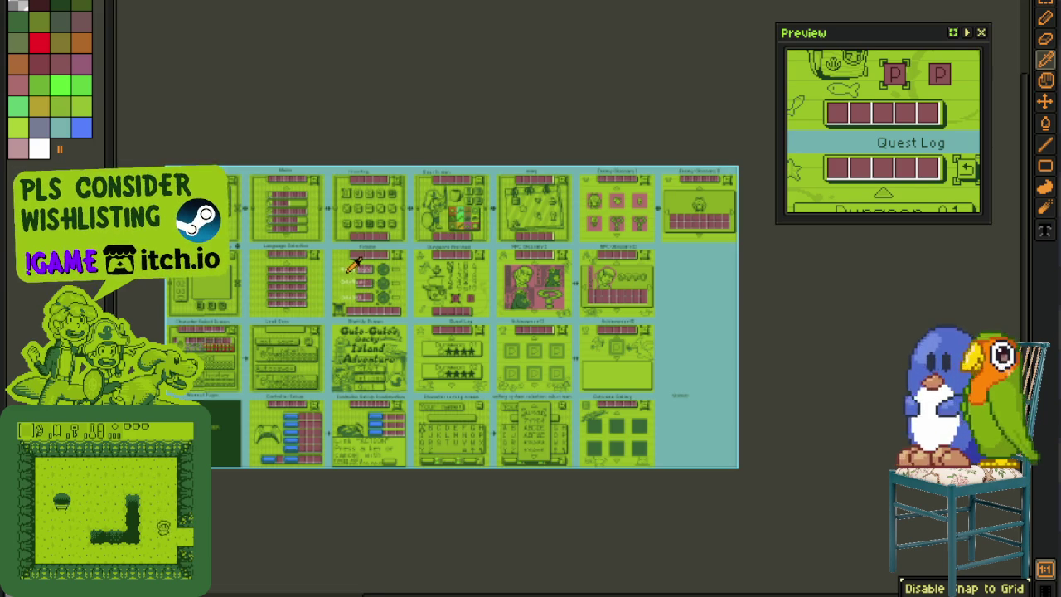
scroll(415, 282, "up", 2)
scroll(646, 332, "up", 2)
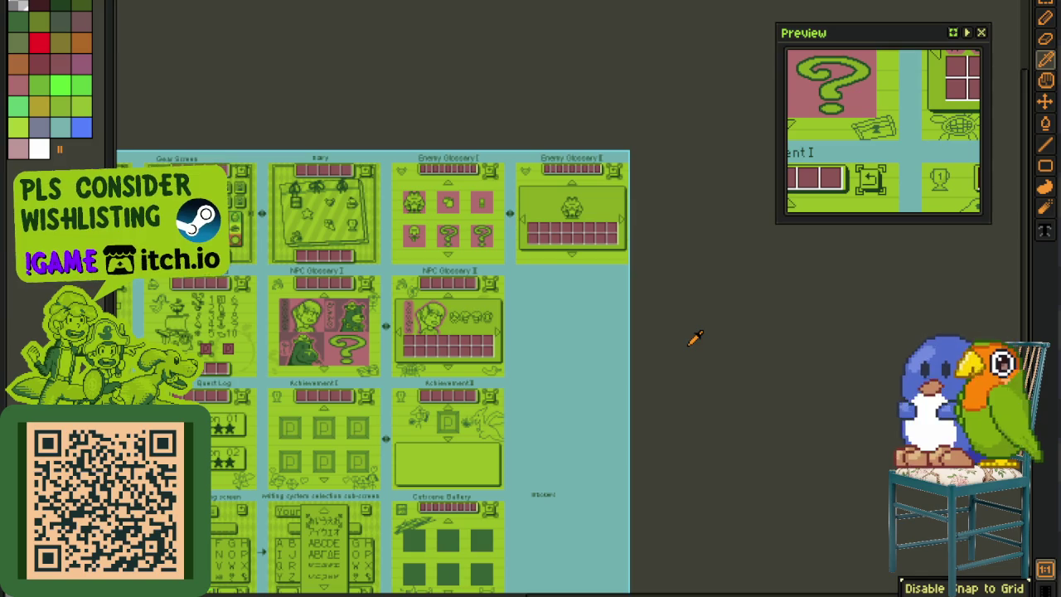
scroll(687, 286, "up", 3)
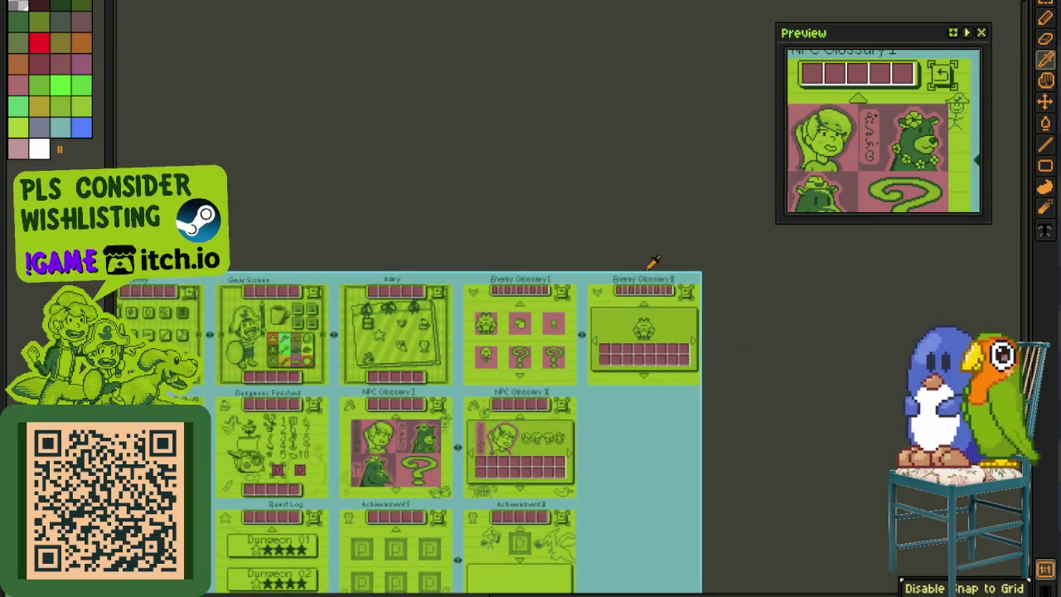
scroll(751, 362, "up", 2)
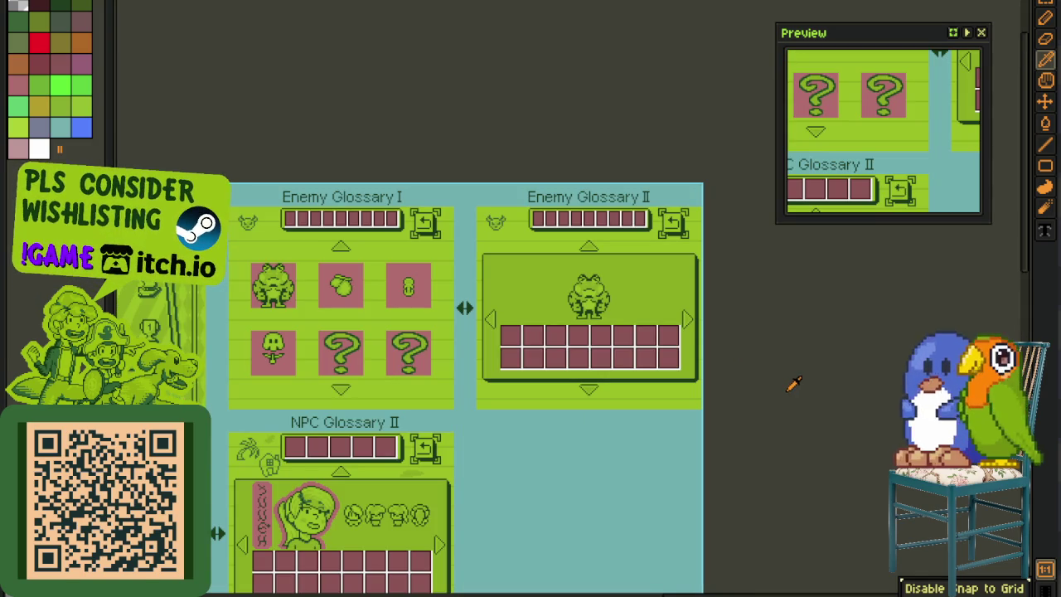
scroll(741, 382, "down", 1)
scroll(750, 332, "down", 1)
scroll(721, 348, "down", 1)
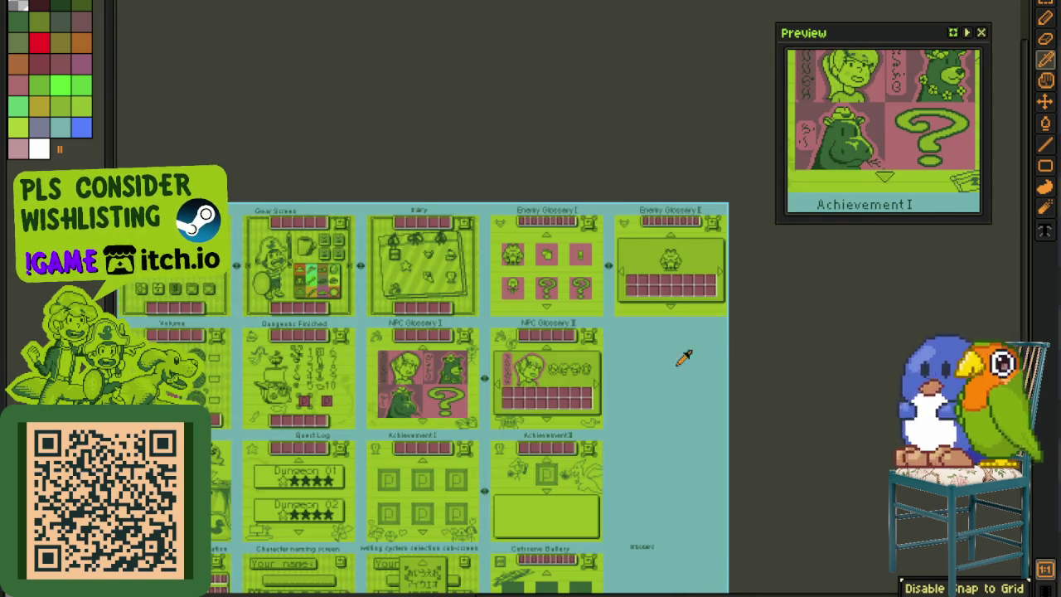
scroll(581, 322, "down", 1)
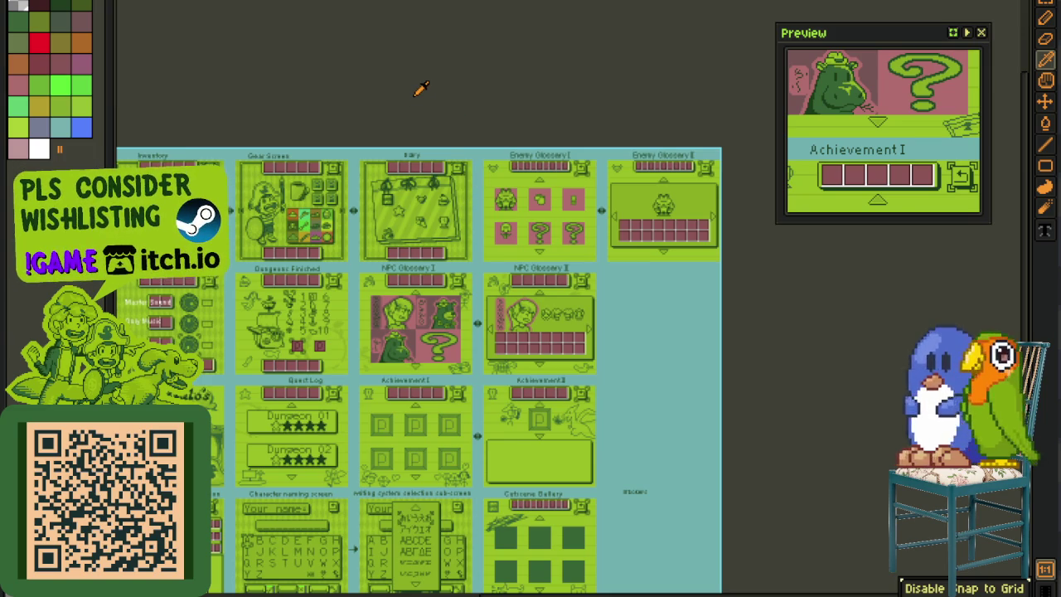
scroll(813, 370, "down", 1)
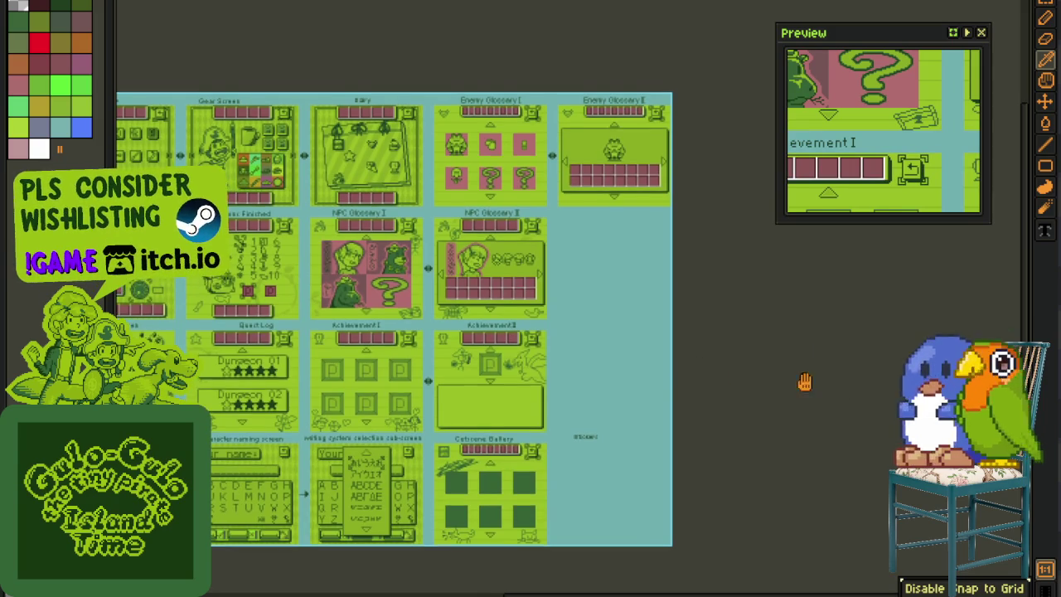
scroll(798, 373, "up", 1)
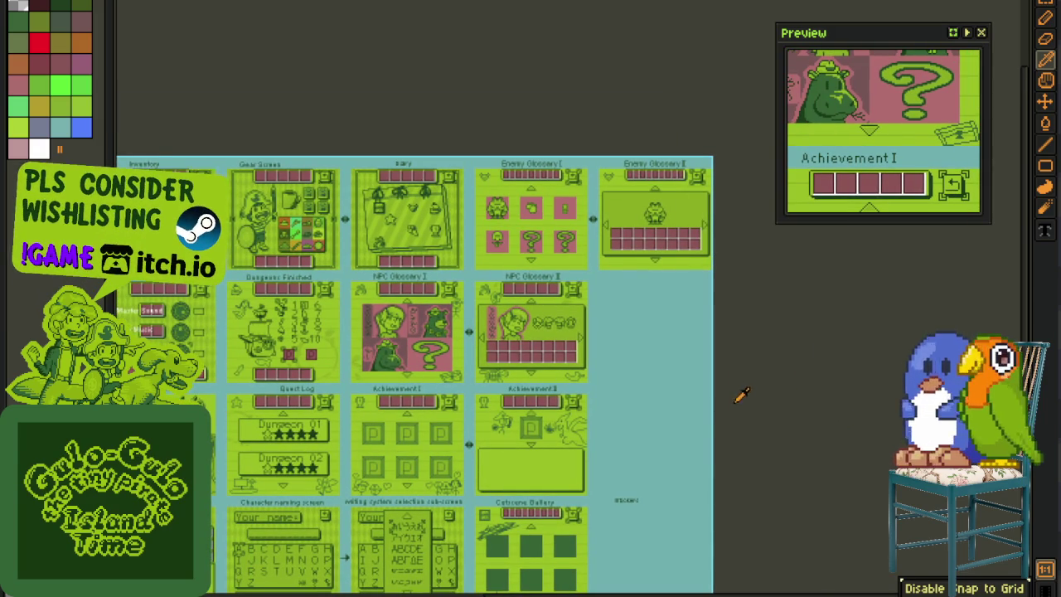
scroll(782, 383, "down", 1)
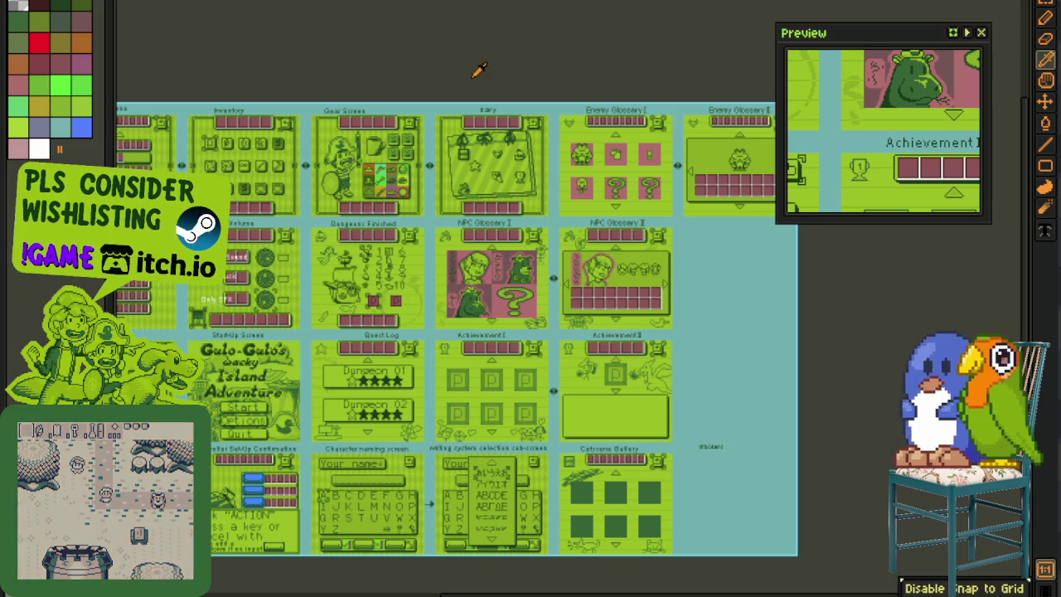
scroll(824, 431, "right", 3)
scroll(725, 434, "right", 4)
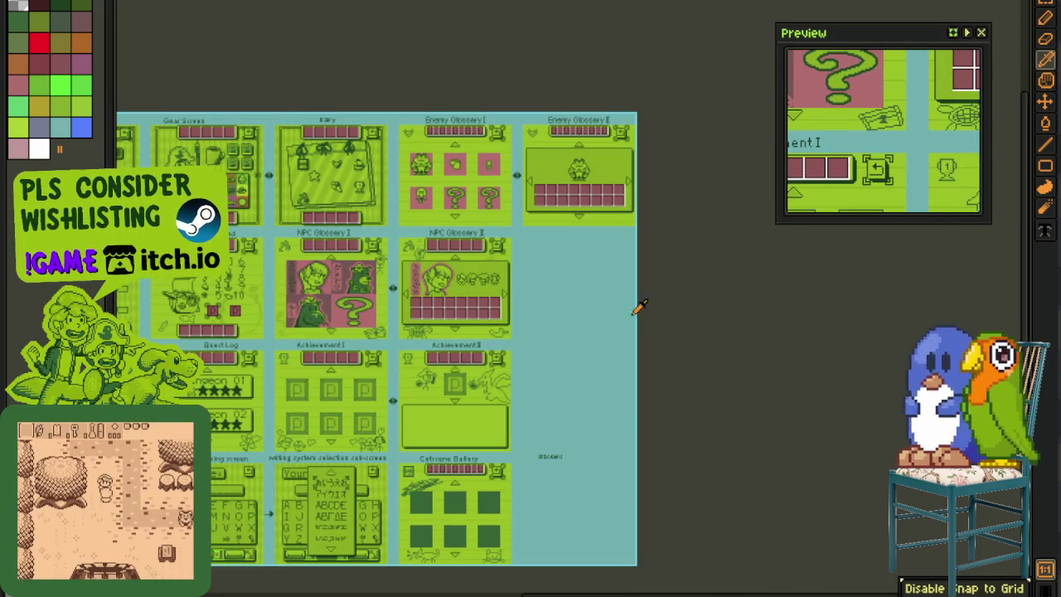
scroll(647, 315, "up", 2)
left_click_drag(372, 213, 417, 355)
scroll(417, 355, "right", 5)
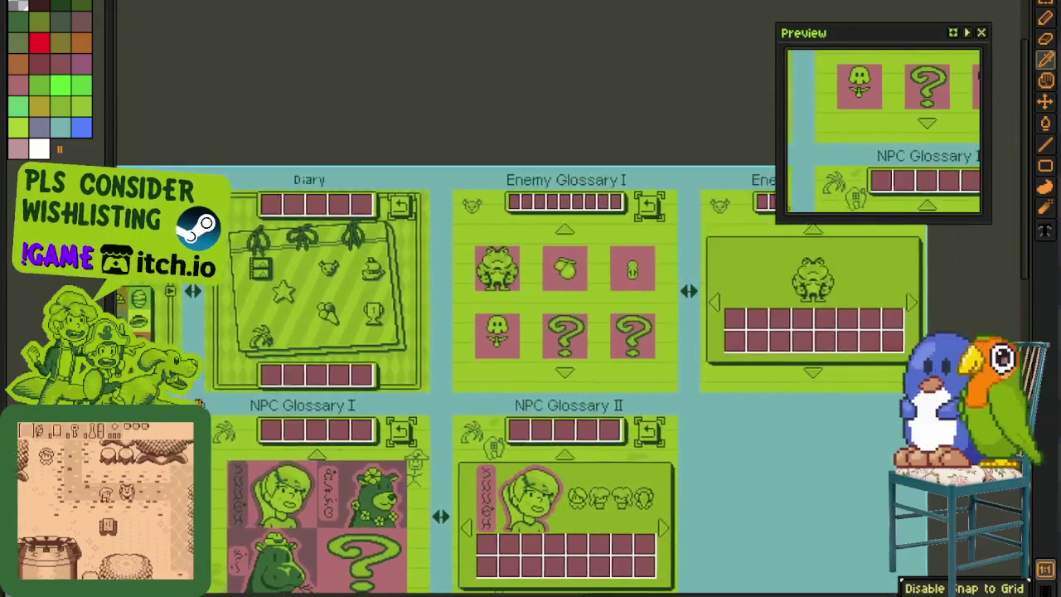
scroll(448, 247, "left", 3)
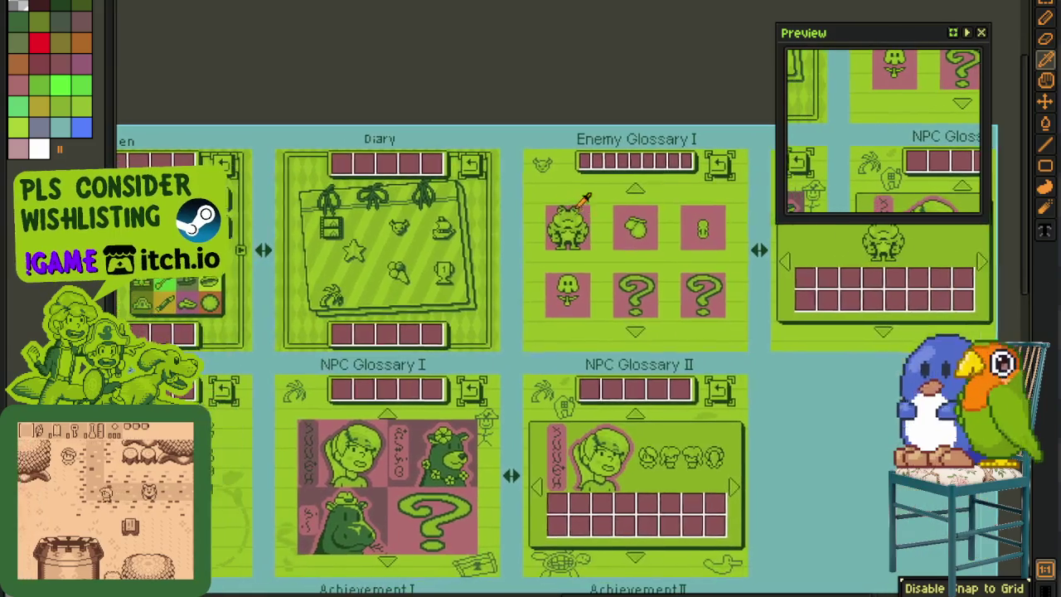
scroll(334, 157, "up", 2)
scroll(338, 154, "down", 4)
scroll(356, 216, "left", 3)
scroll(369, 275, "up", 4)
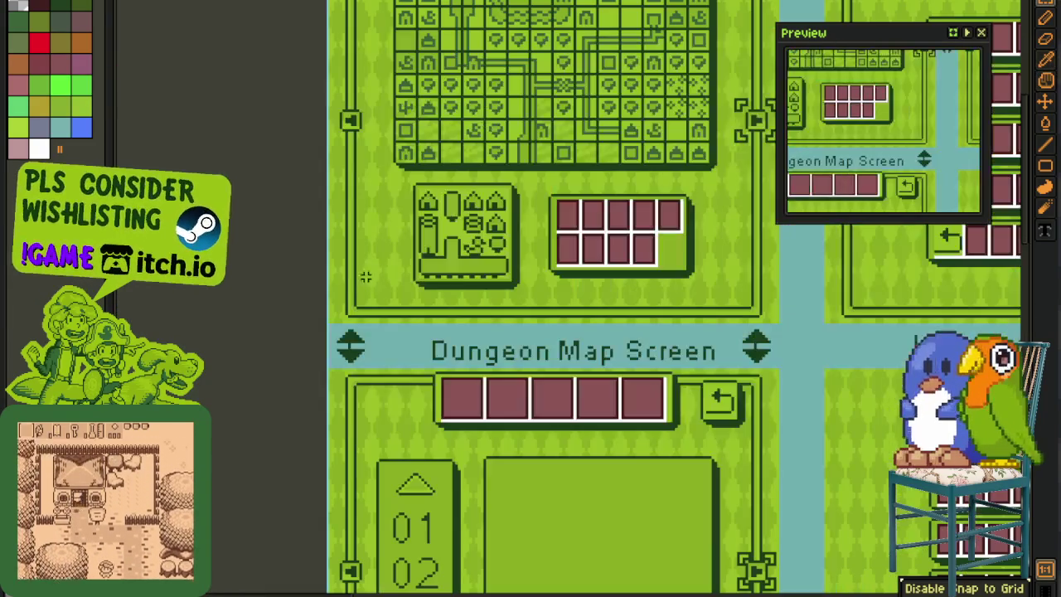
scroll(325, 325, "right", 5)
scroll(325, 325, "right", 3)
scroll(325, 325, "down", 5)
scroll(325, 325, "right", 4)
scroll(572, 299, "right", 4)
scroll(572, 298, "up", 1)
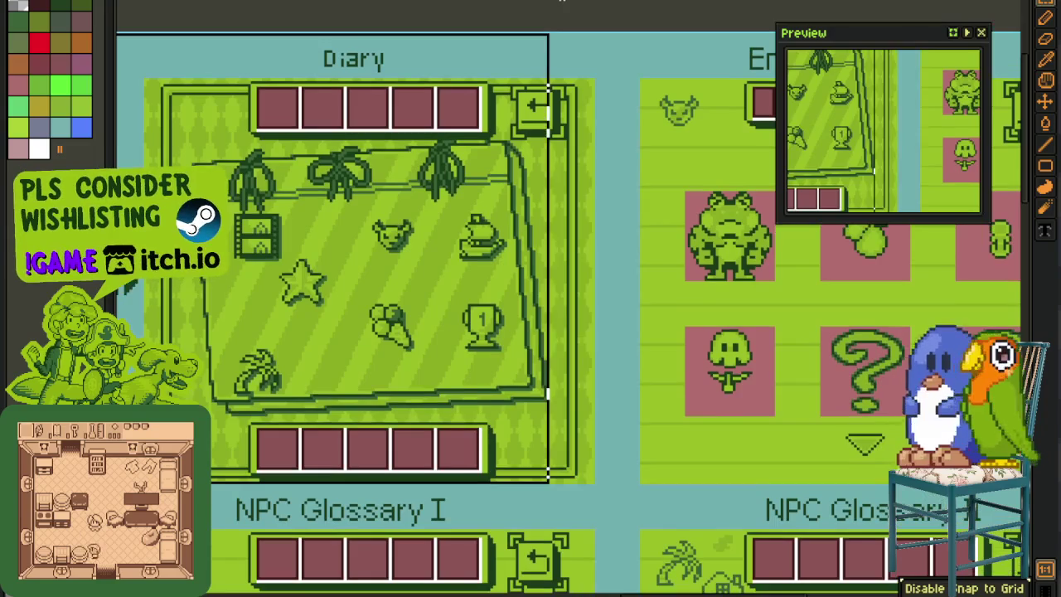
scroll(403, 154, "down", 4)
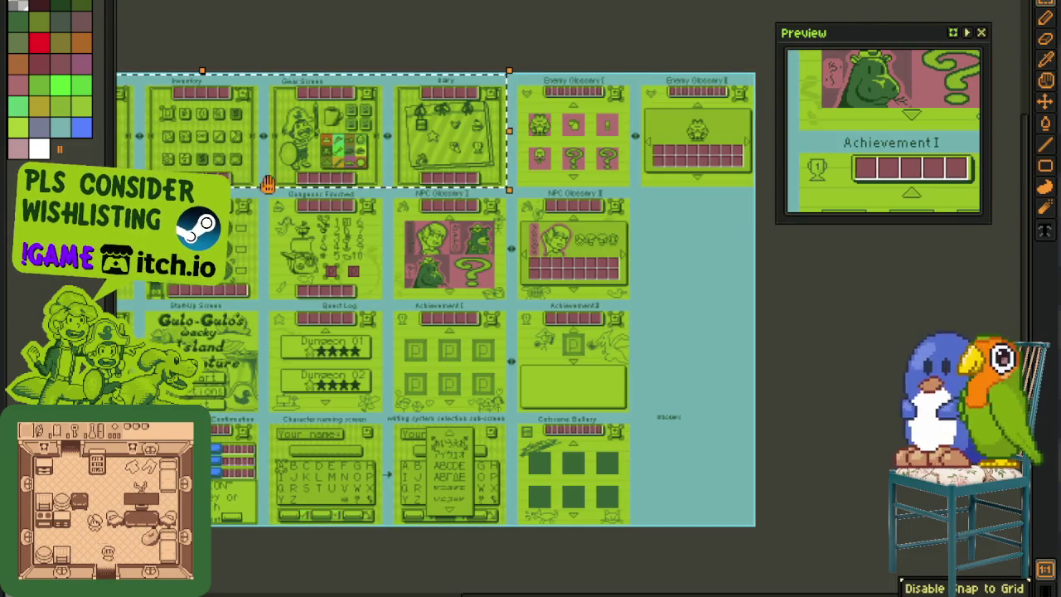
scroll(389, 208, "left", 3)
scroll(375, 247, "up", 2)
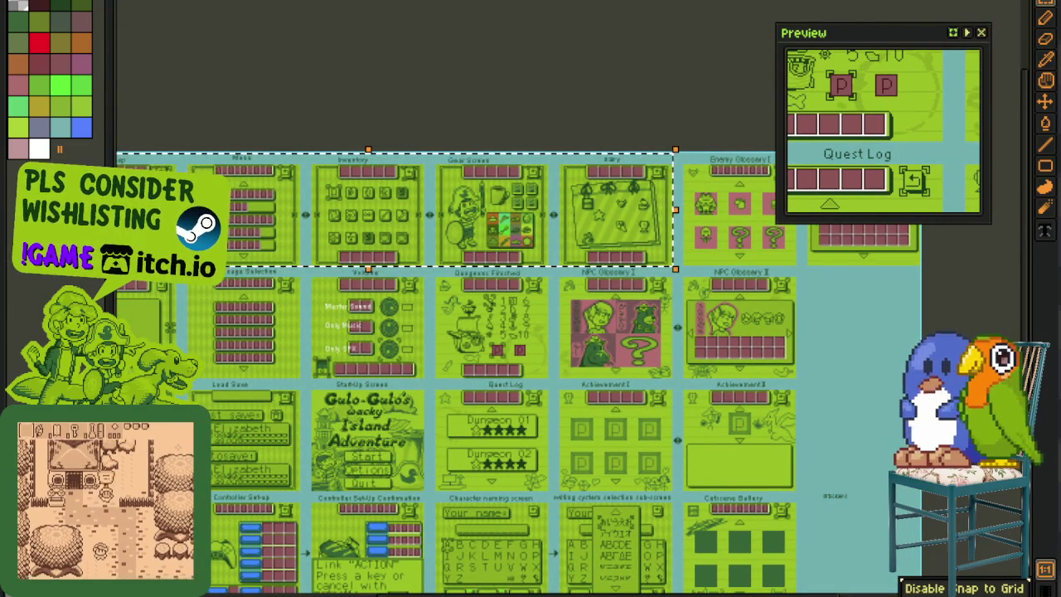
scroll(362, 296, "left", 3)
scroll(346, 278, "up", 3)
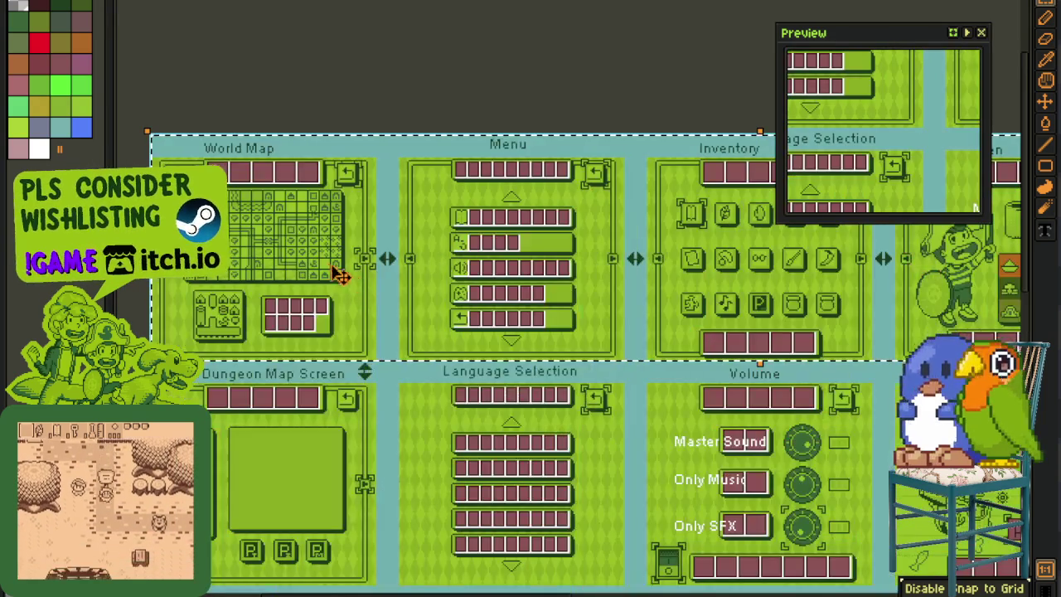
scroll(313, 262, "up", 1)
scroll(313, 263, "up", 2)
scroll(315, 312, "up", 1)
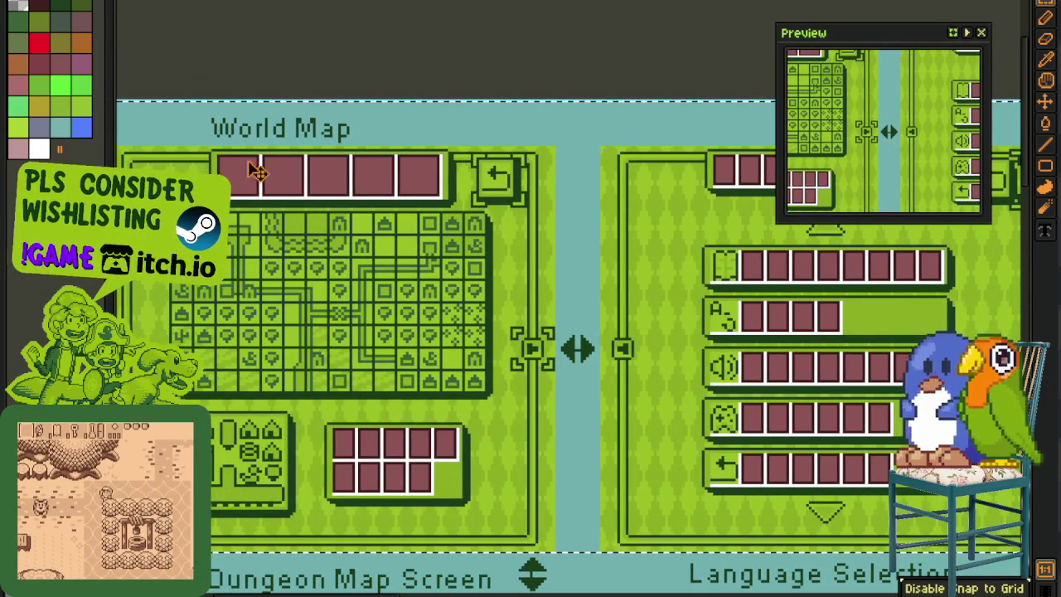
scroll(431, 263, "right", 4)
scroll(290, 228, "right", 1)
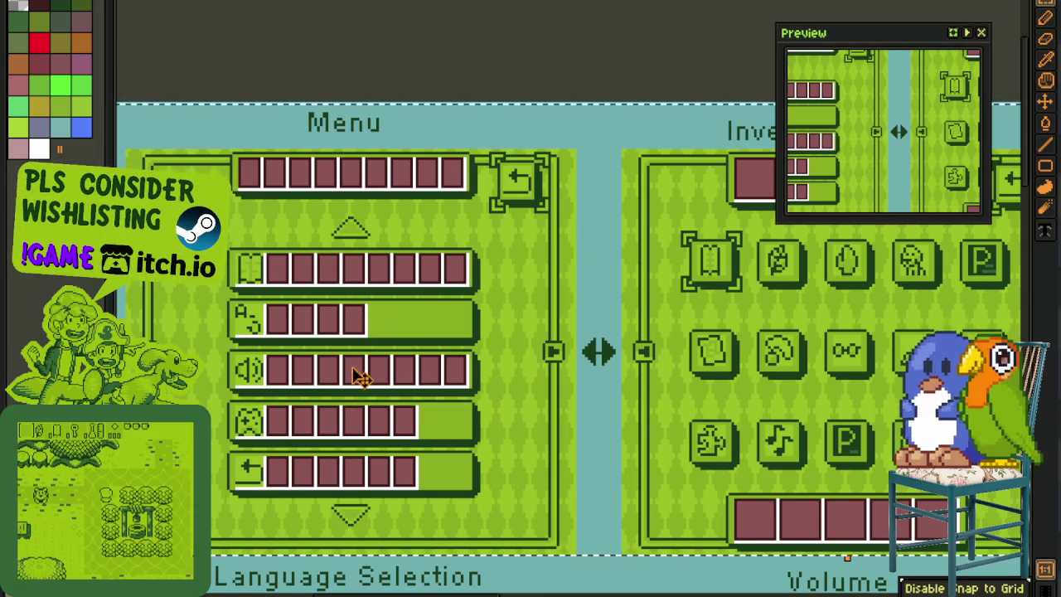
left_click_drag(614, 352, 194, 346)
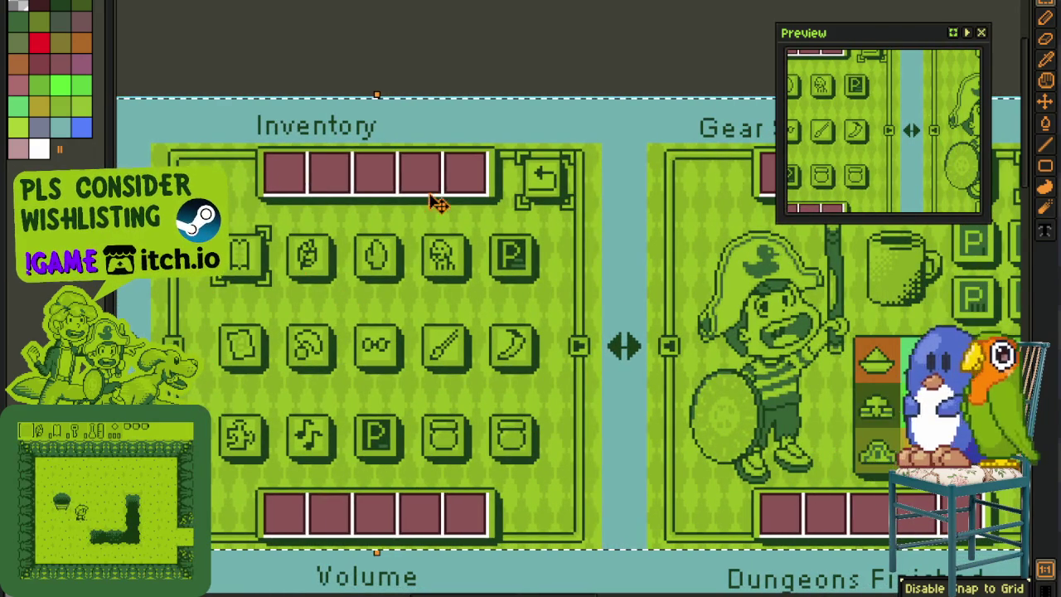
scroll(417, 223, "right", 5)
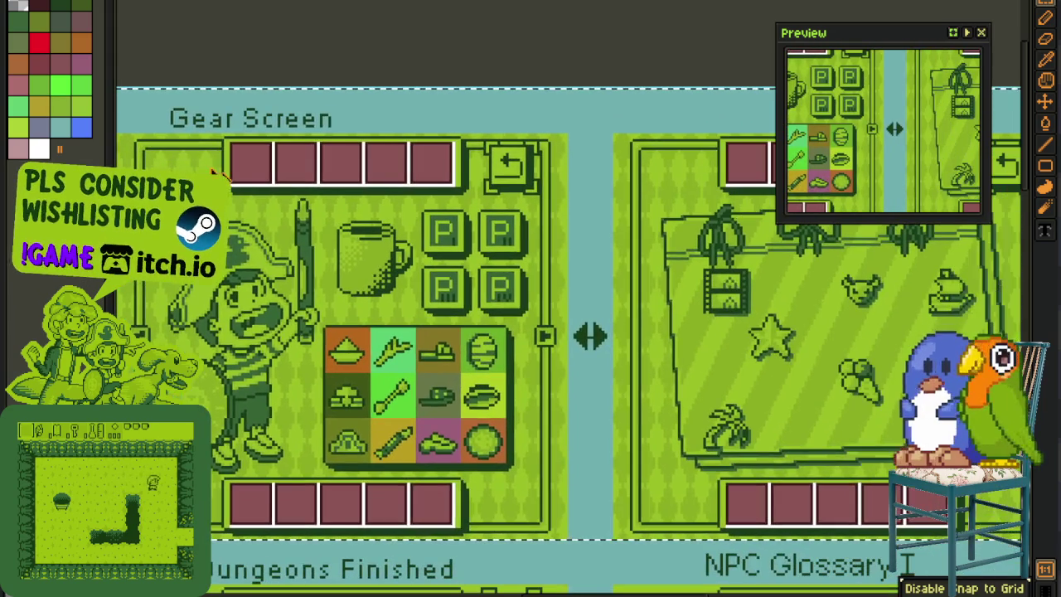
scroll(217, 308, "up", 3)
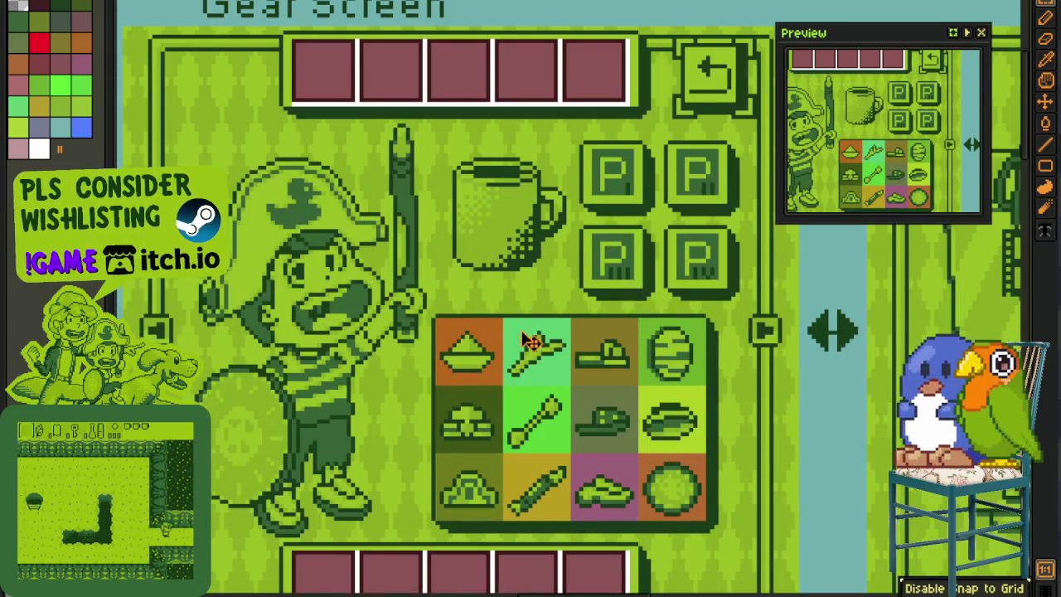
scroll(640, 355, "down", 2)
scroll(490, 348, "right", 2)
scroll(447, 249, "right", 3)
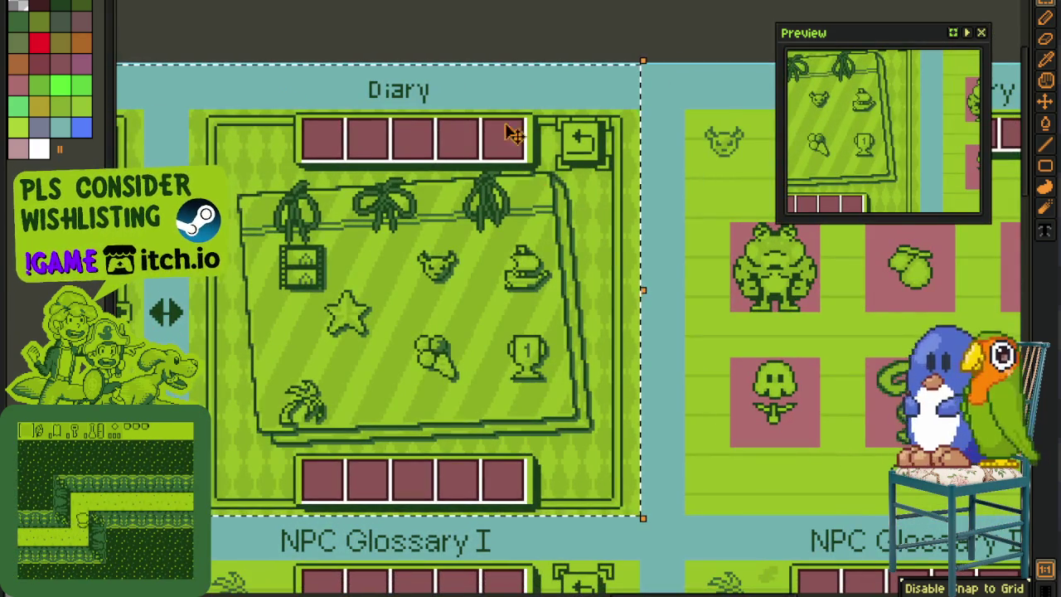
scroll(362, 324, "down", 2)
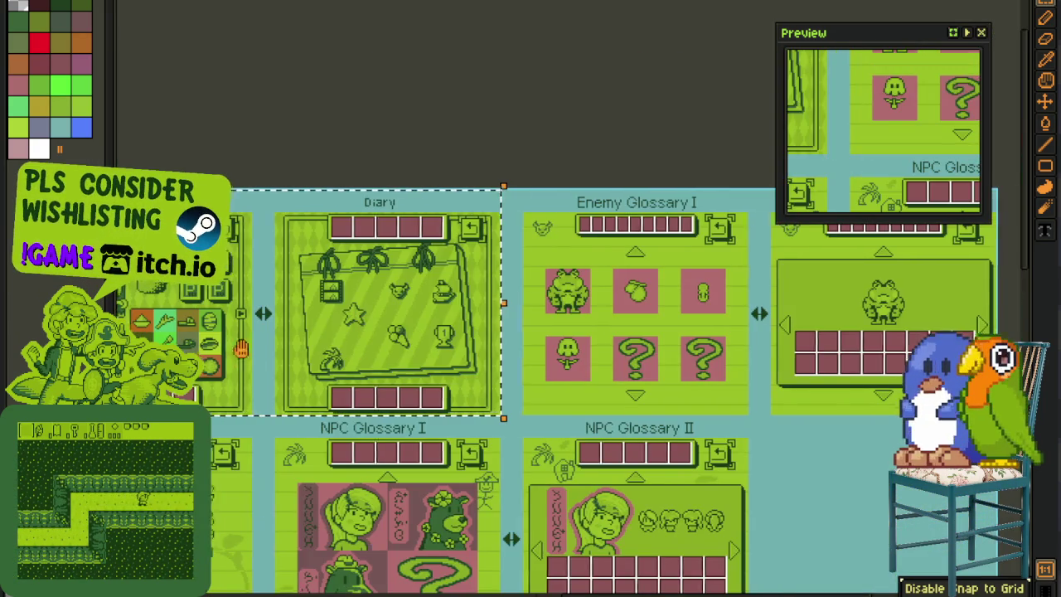
scroll(431, 389, "left", 3)
scroll(431, 389, "left", 3)
scroll(431, 390, "left", 2)
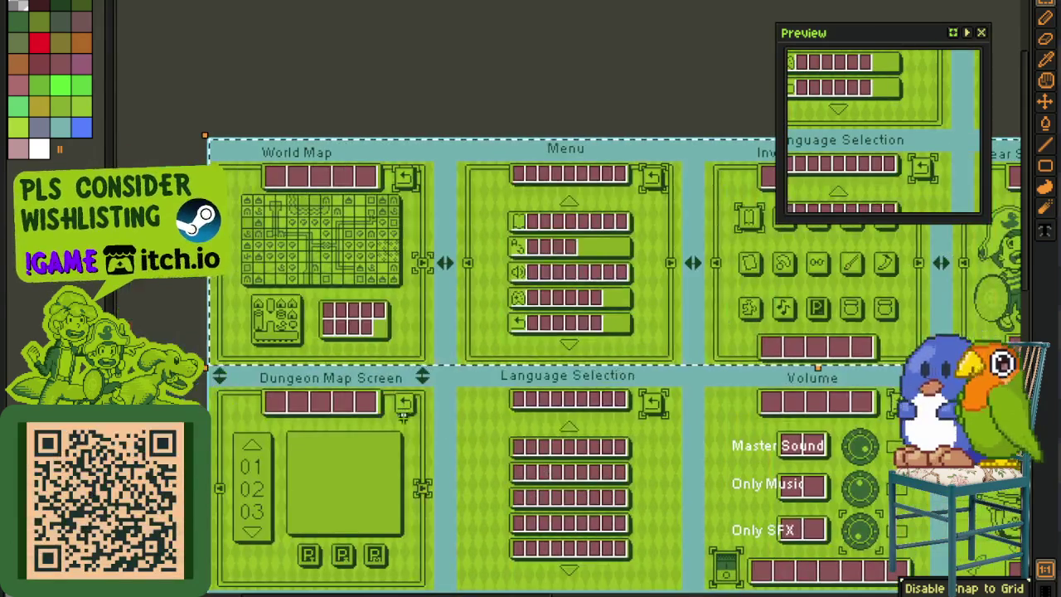
- Mark the World Map panel, then box in the Menu panel
left_click(217, 146)
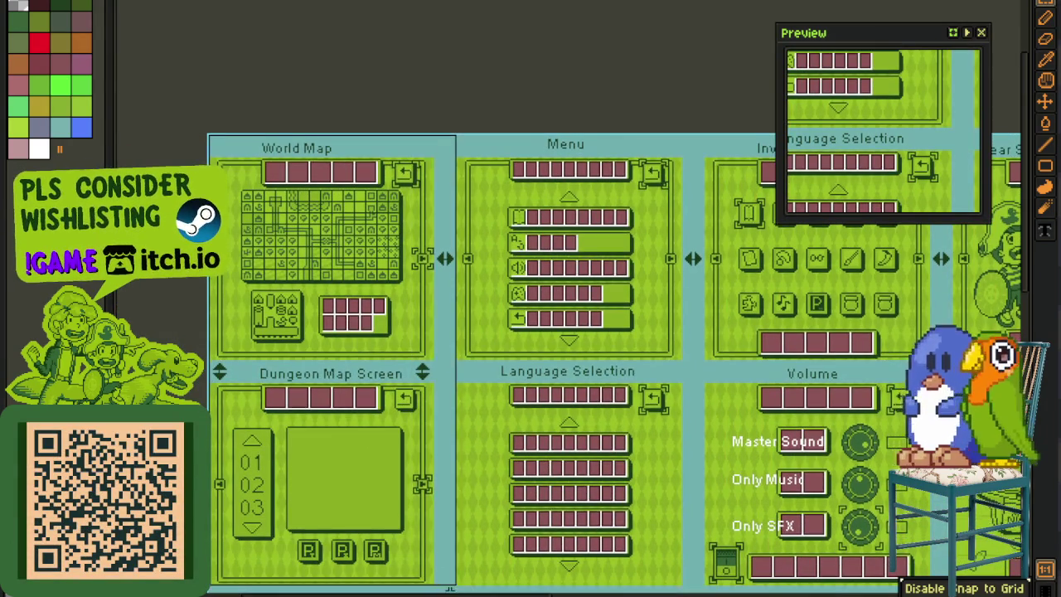
scroll(328, 205, "up", 2)
scroll(328, 206, "up", 1)
scroll(426, 135, "down", 3)
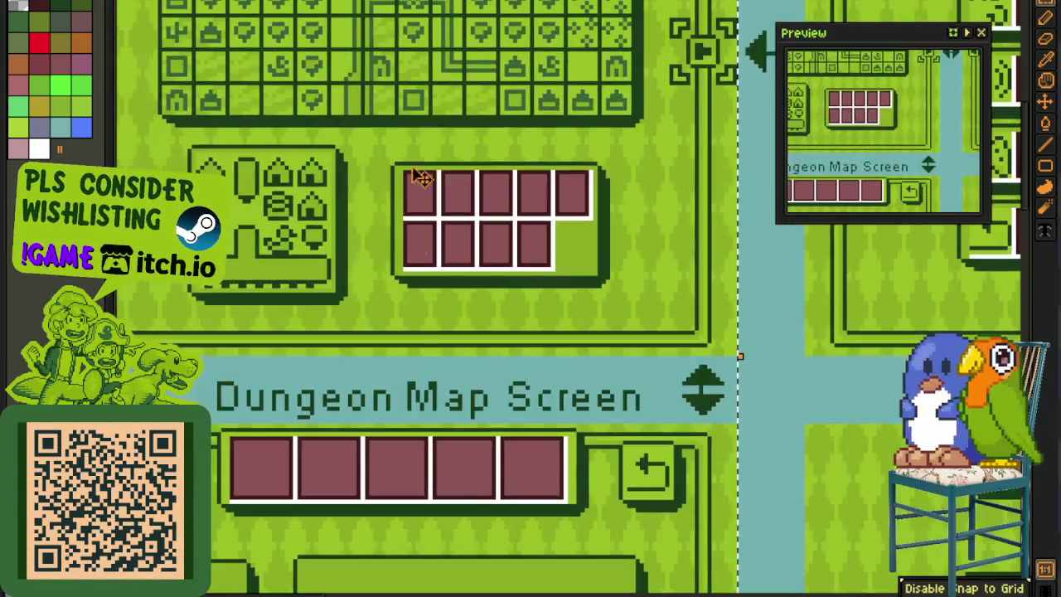
scroll(426, 142, "down", 3)
scroll(434, 199, "down", 2)
scroll(460, 273, "up", 1)
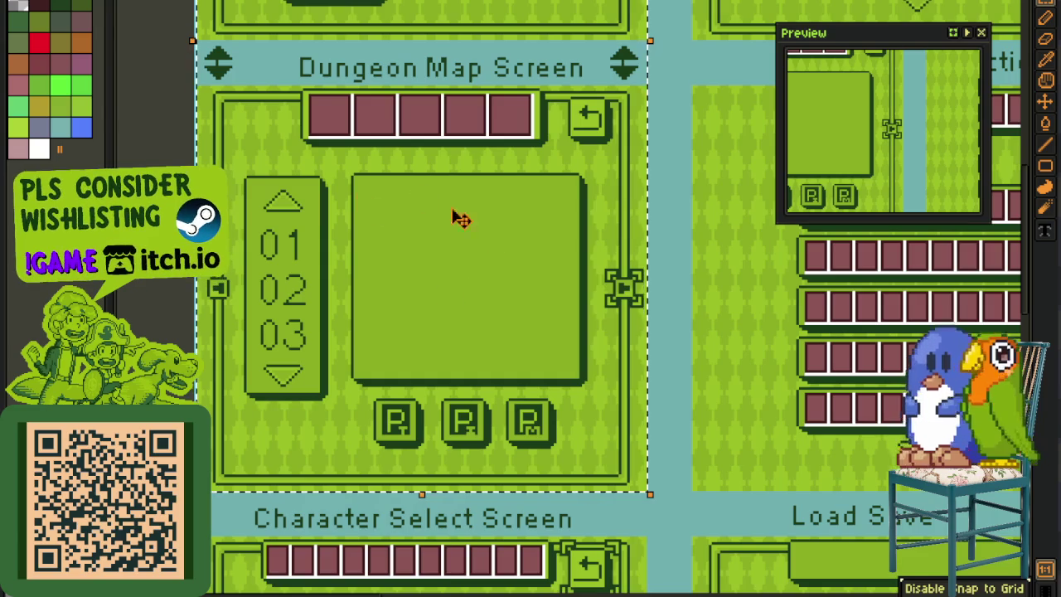
scroll(440, 265, "up", 3)
scroll(417, 331, "right", 3)
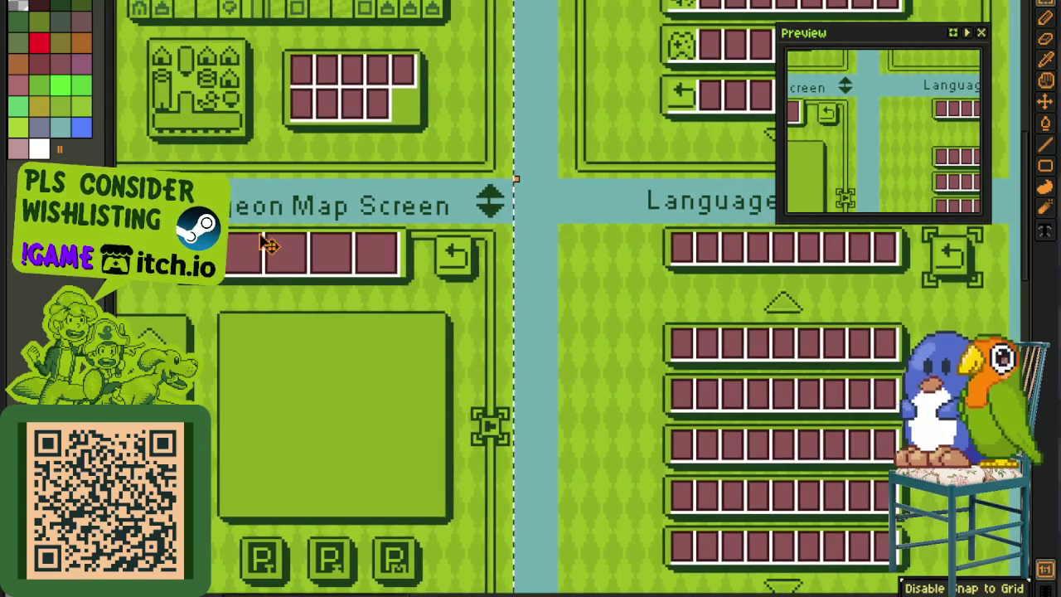
scroll(292, 118, "up", 3)
scroll(497, 166, "down", 5)
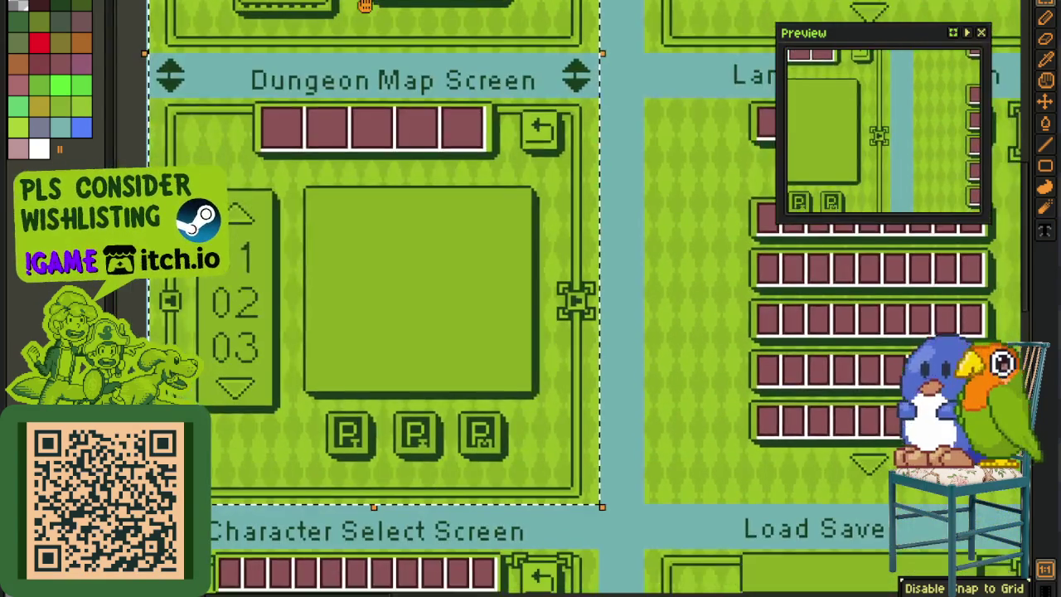
scroll(575, 235, "right", 2)
scroll(303, 256, "down", 2)
scroll(353, 235, "down", 2)
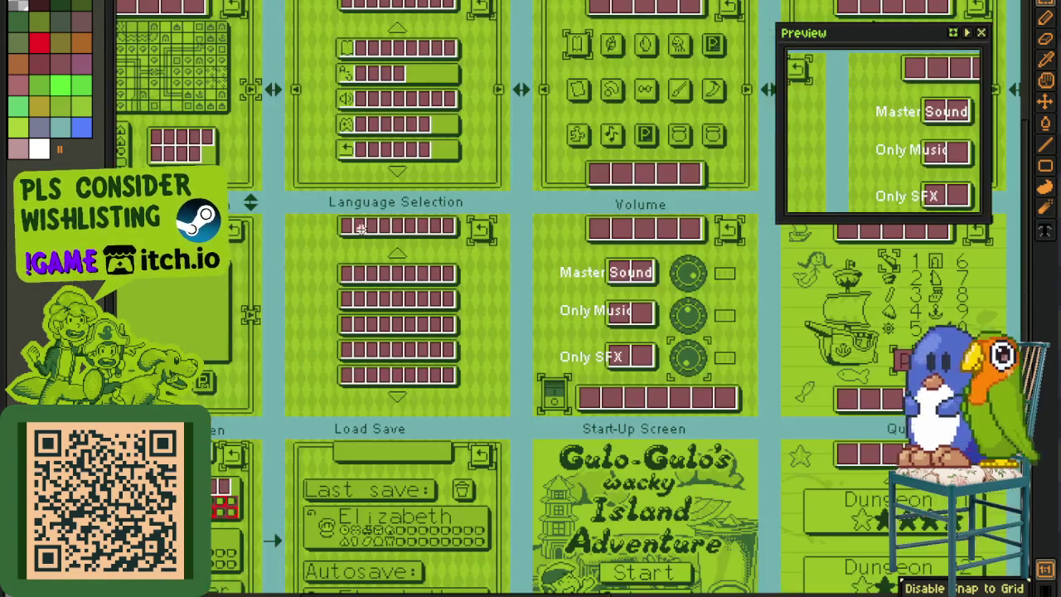
scroll(378, 217, "up", 4)
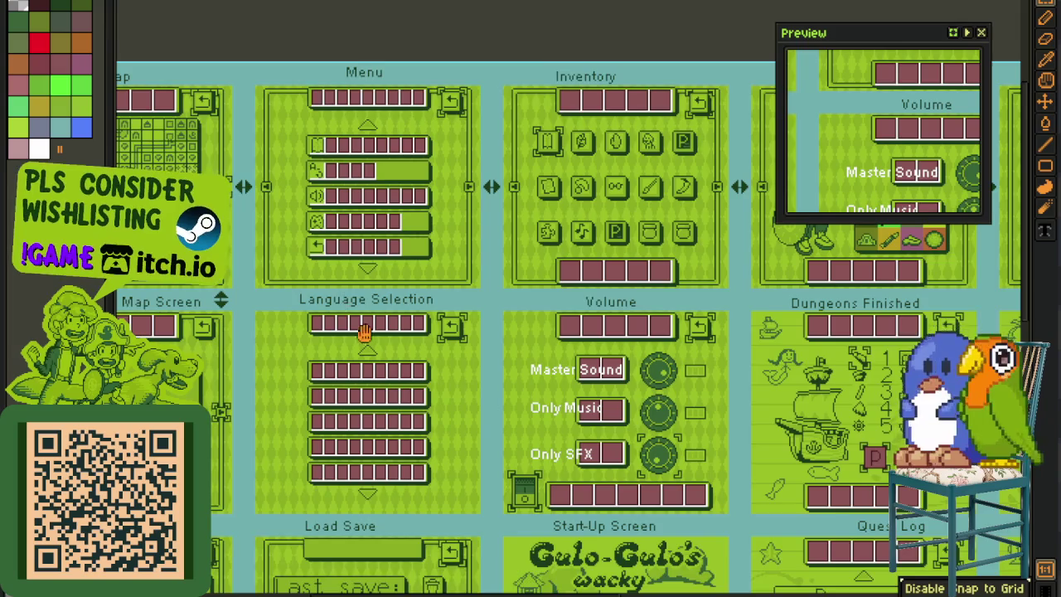
scroll(361, 330, "up", 1)
scroll(298, 101, "up", 1)
left_click_drag(200, 72, 612, 430)
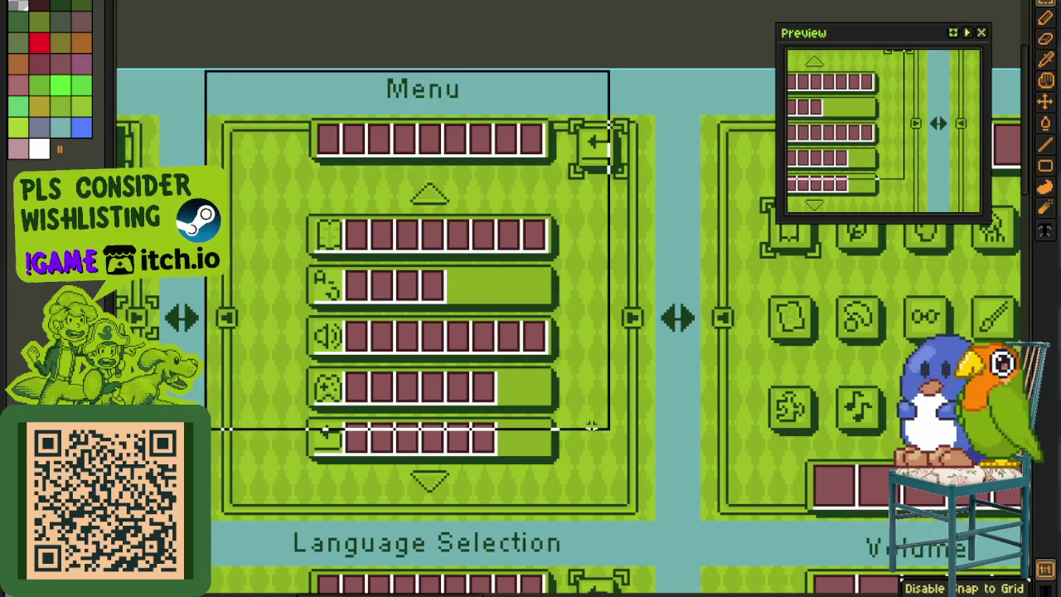
- Box in the Volume panel and the Character Select Screen save slots
scroll(613, 431, "down", 2)
scroll(492, 567, "down", 3)
scroll(493, 567, "down", 1)
scroll(493, 567, "right", 4)
scroll(492, 567, "down", 2)
left_click_drag(207, 87, 580, 497)
scroll(579, 497, "down", 1)
scroll(475, 505, "down", 3)
scroll(475, 505, "left", 2)
scroll(475, 505, "down", 1)
scroll(516, 280, "up", 2)
mouse_move(263, 143)
left_mouse_down()
mouse_move(516, 279)
mouse_move(1027, 503)
left_mouse_up()
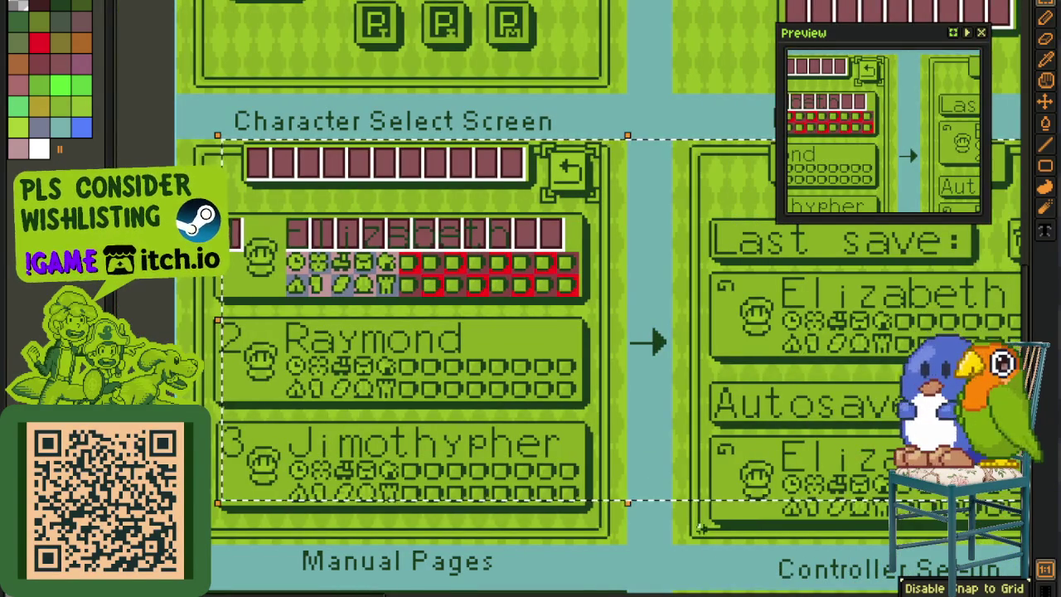
- Select the whole Diary panel next to the Enemy Glossary panels
scroll(551, 313, "down", 3)
scroll(551, 314, "right", 2)
scroll(550, 313, "down", 2)
scroll(730, 429, "right", 2)
scroll(730, 429, "down", 1)
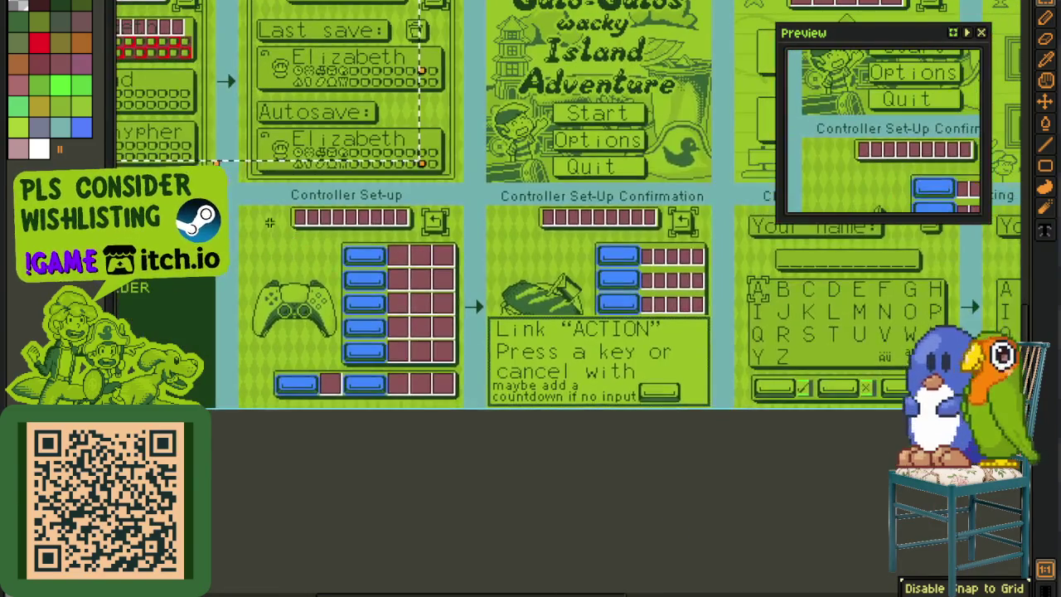
scroll(730, 429, "right", 4)
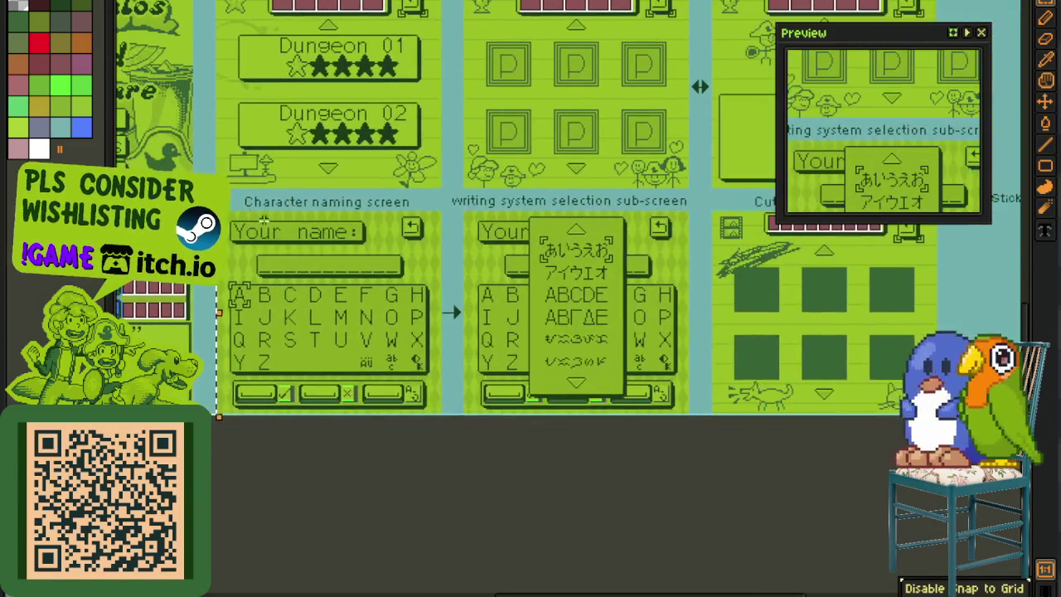
scroll(471, 292, "up", 5)
left_click_drag(471, 293, 524, 567)
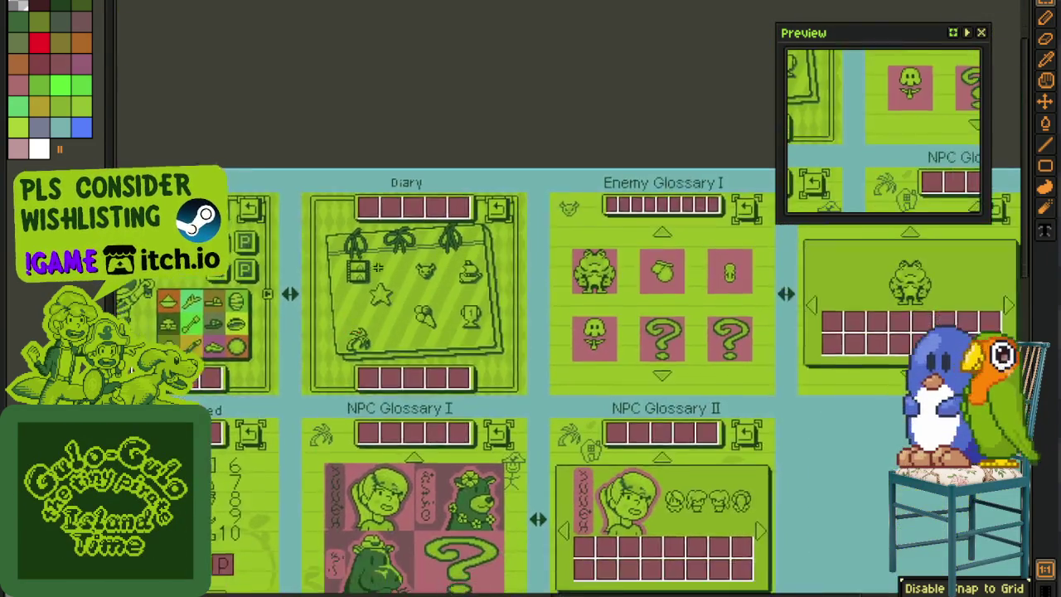
scroll(495, 373, "up", 3)
mouse_move(225, 118)
left_mouse_down()
mouse_move(632, 518)
mouse_move(678, 525)
left_mouse_up()
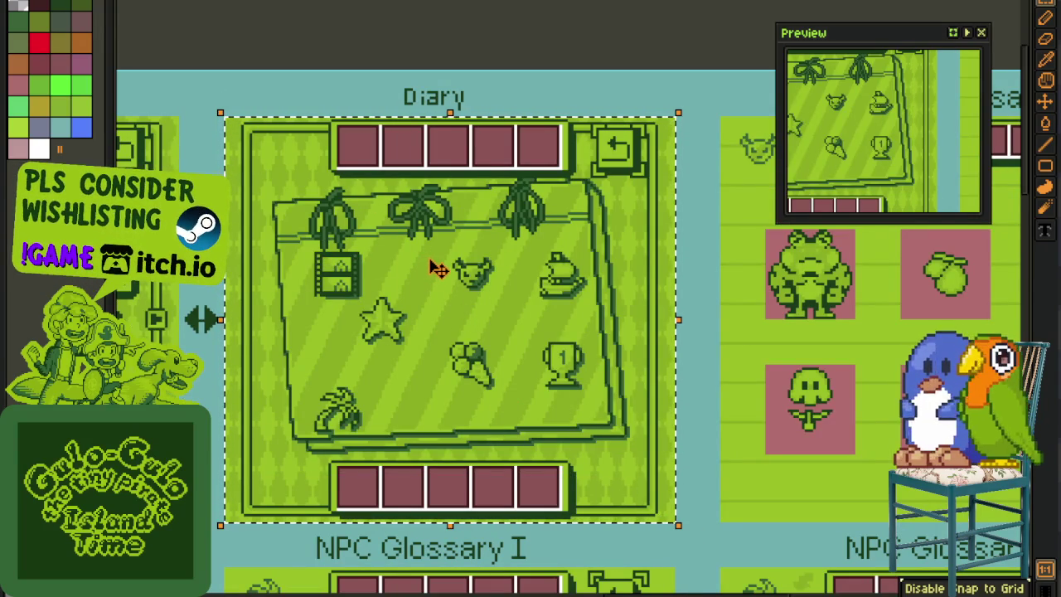
scroll(437, 265, "down", 2)
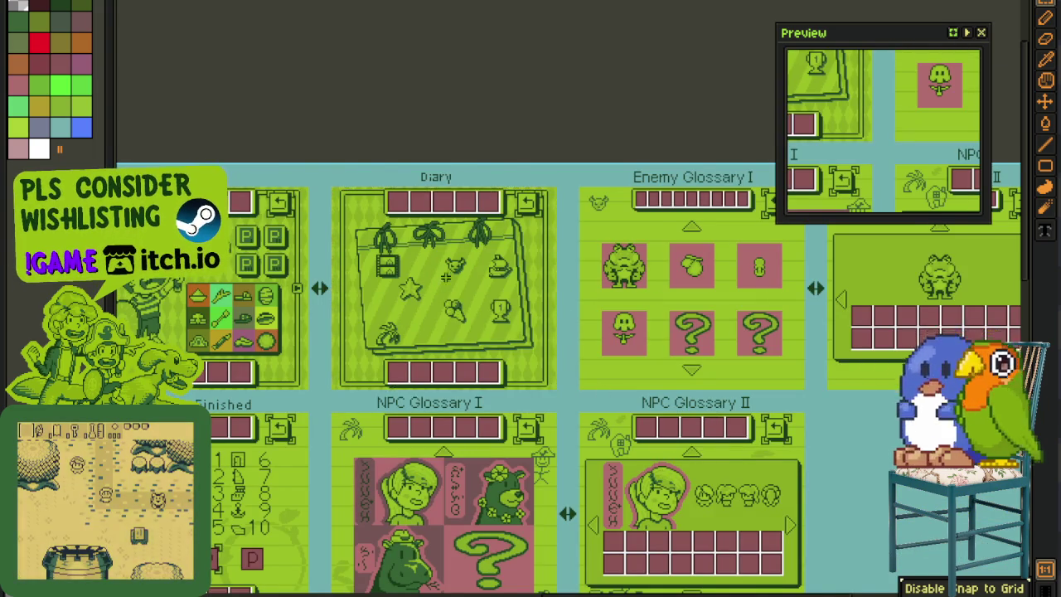
scroll(348, 263, "up", 2)
left_click_drag(320, 112, 748, 516)
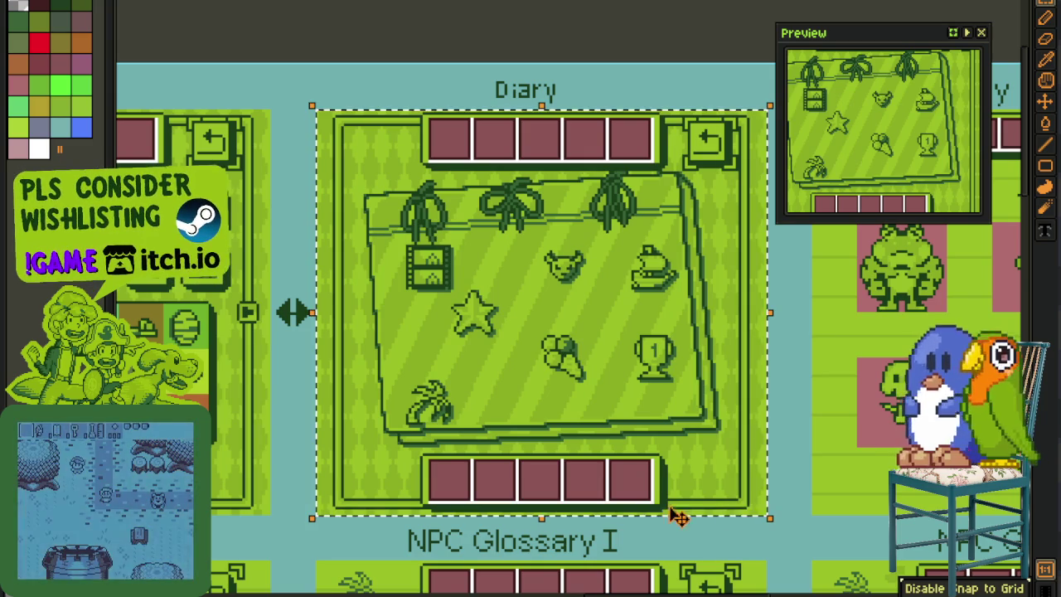
- Select the boat icon, then the whole Dungeons Finished panel, and copy it
scroll(534, 419, "down", 2)
left_click_drag(409, 526, 463, 376)
scroll(249, 365, "up", 4)
mouse_move(245, 239)
left_mouse_down()
mouse_move(343, 334)
mouse_move(215, 208)
left_mouse_up()
scroll(381, 352, "down", 2)
left_click_drag(154, 142, 611, 553)
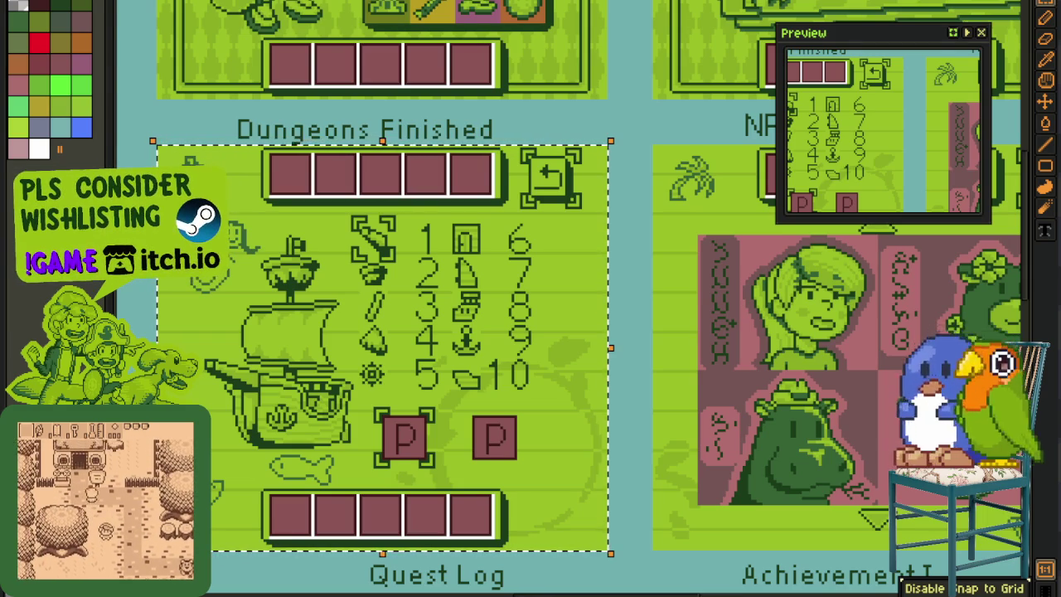
key("ctrl+c")
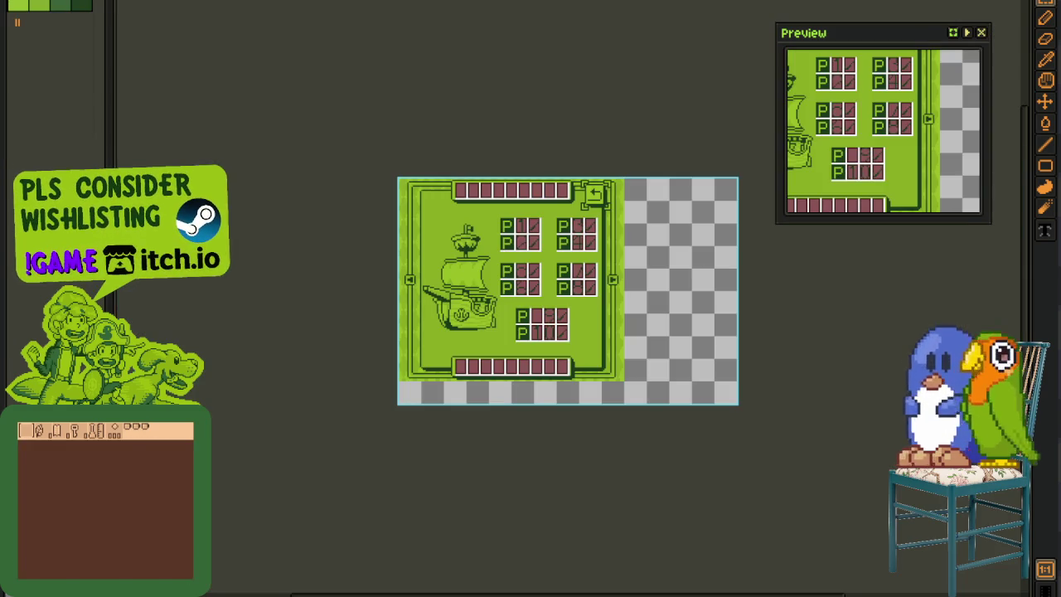
- Show the Quest Log animation's frames and layers, and centre the artwork in view
scroll(560, 405, "up", 2)
key("Tab")
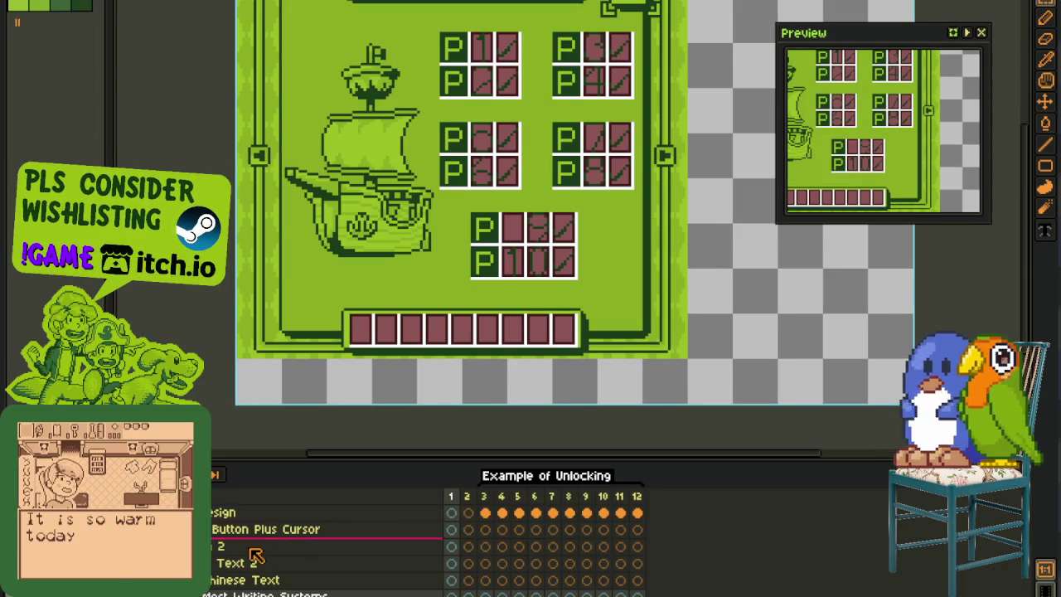
left_click_drag(421, 128, 412, 201)
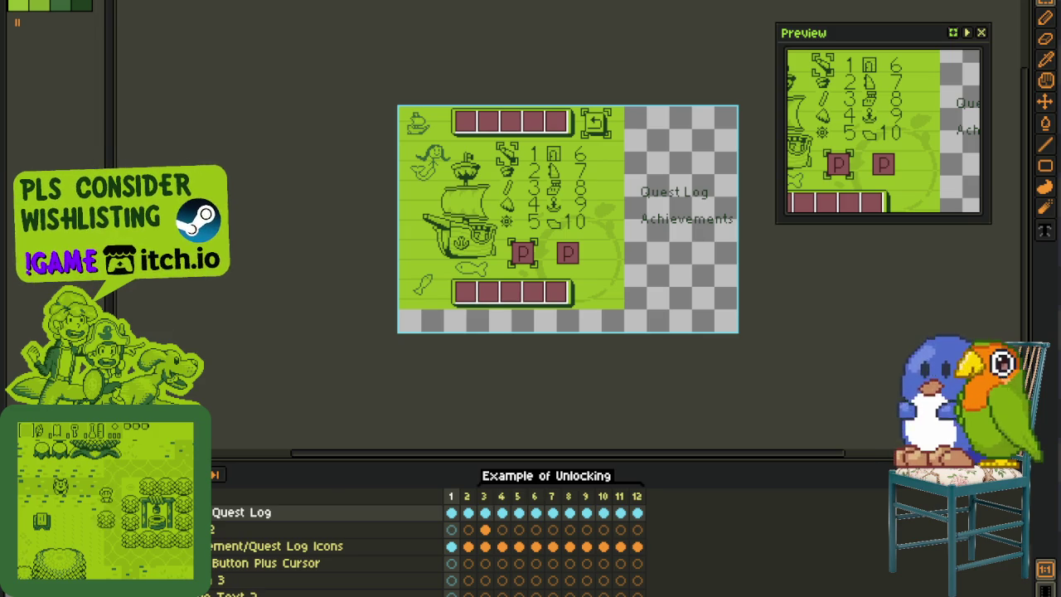
scroll(580, 230, "up", 2)
scroll(572, 232, "up", 1)
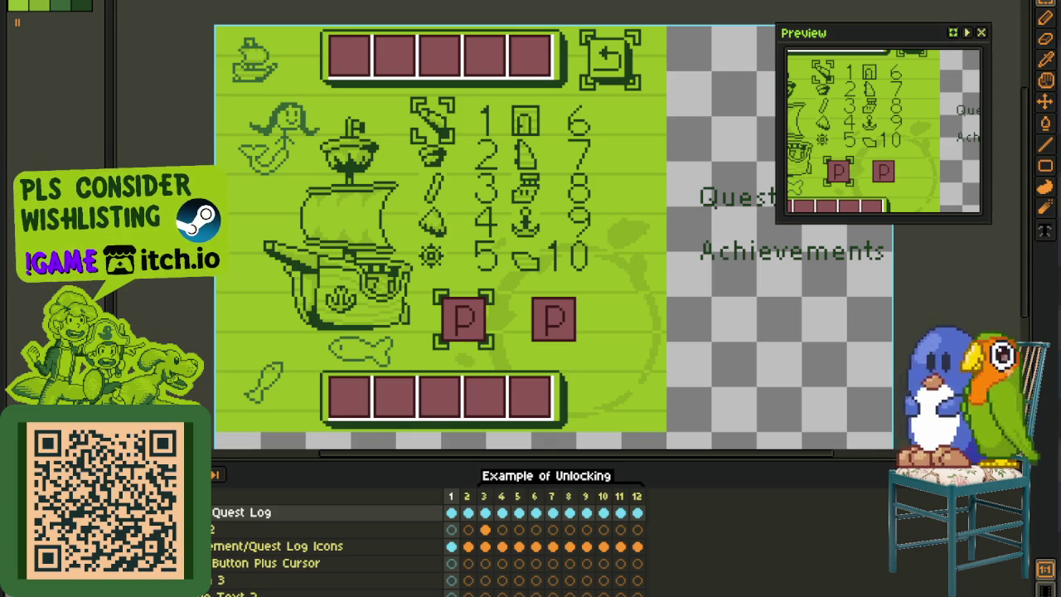
left_click_drag(309, 372, 313, 365)
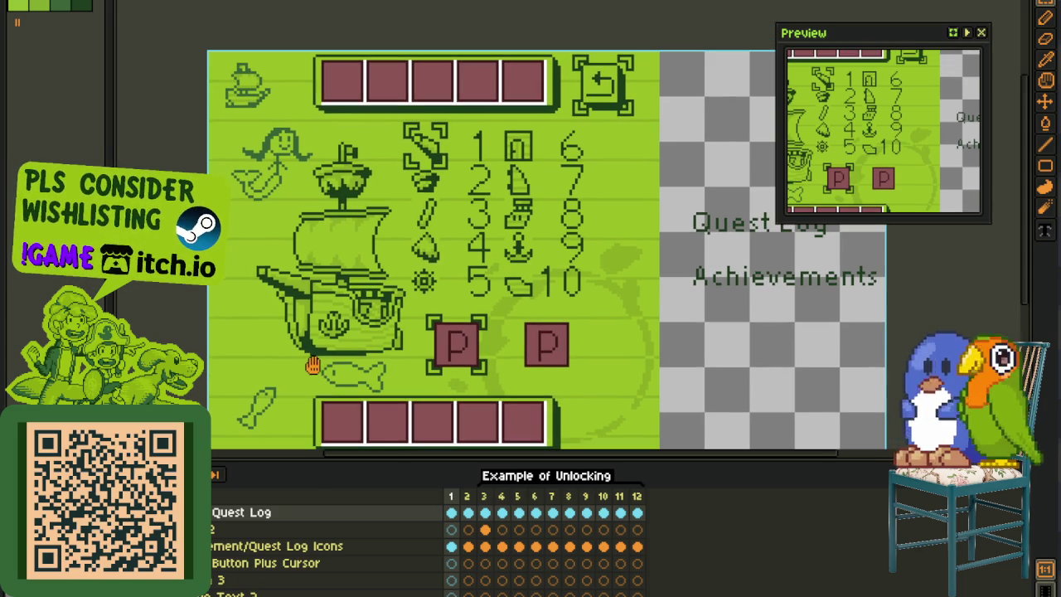
- View frames 2 and 1 of the unlocking animation, selecting the top-left box icon
left_click(474, 510)
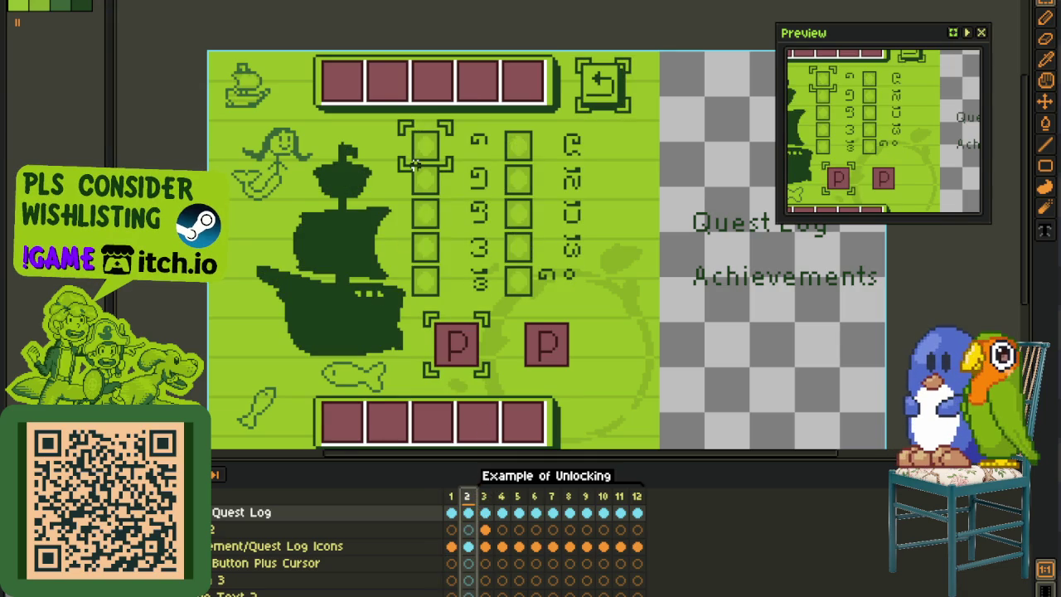
scroll(414, 163, "up", 3)
left_click_drag(391, 121, 476, 199)
left_click(451, 512)
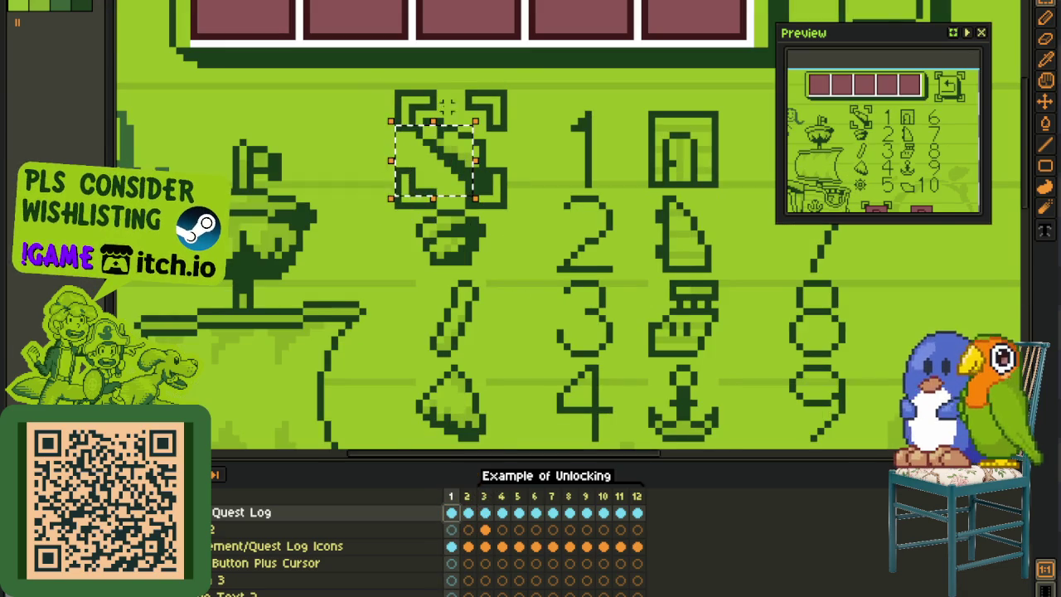
scroll(428, 108, "down", 2)
scroll(464, 332, "down", 3)
- On frame 3's Quest Log layer, select the ship's rigging and the lower red box bar
left_click(486, 498)
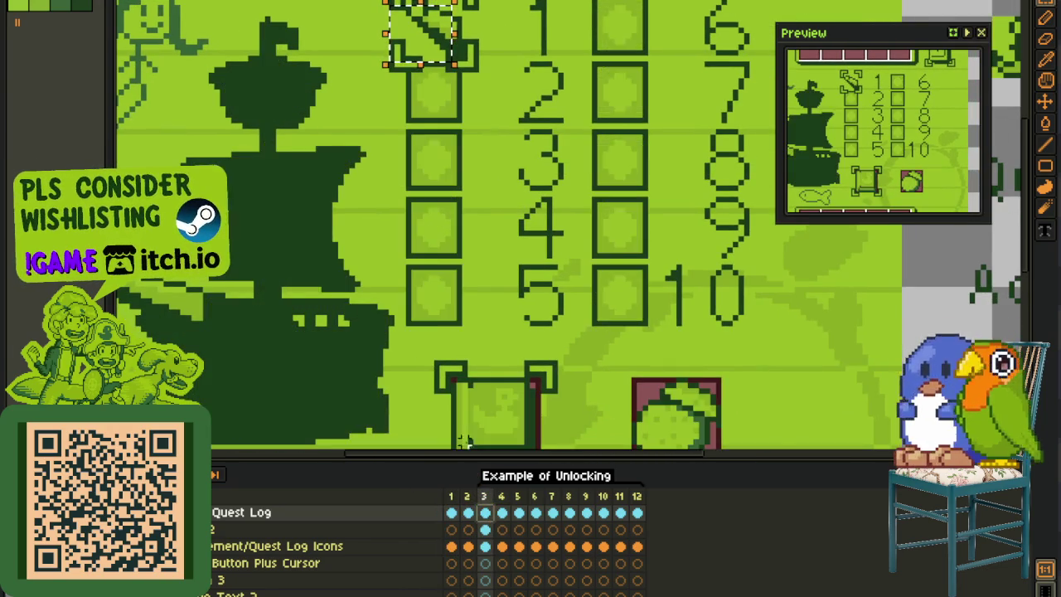
scroll(356, 307, "left", 2)
scroll(356, 307, "up", 2)
left_click_drag(237, 249, 350, 400)
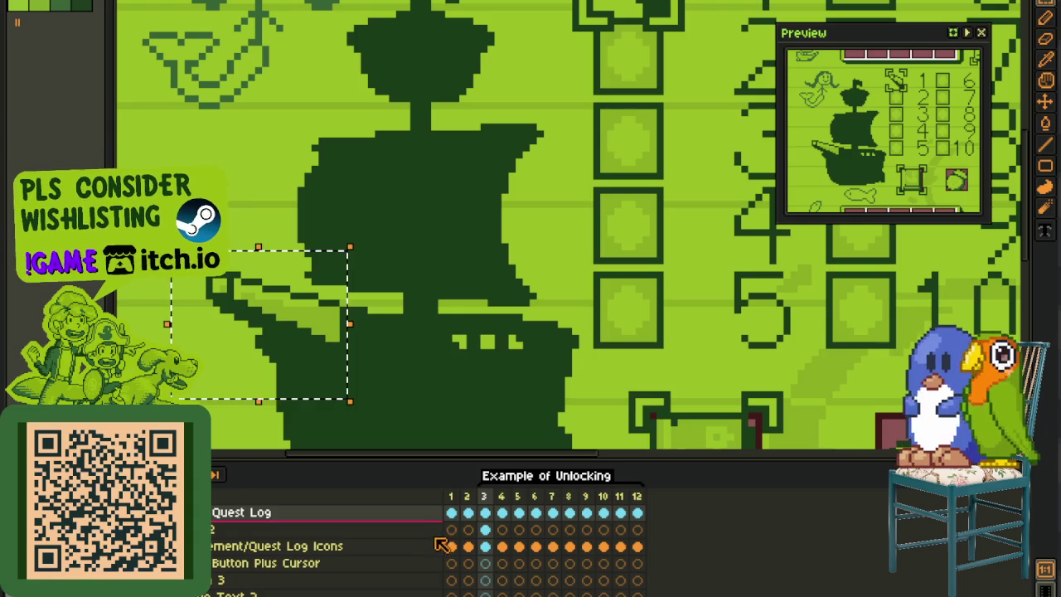
left_click(501, 512)
left_click(485, 513)
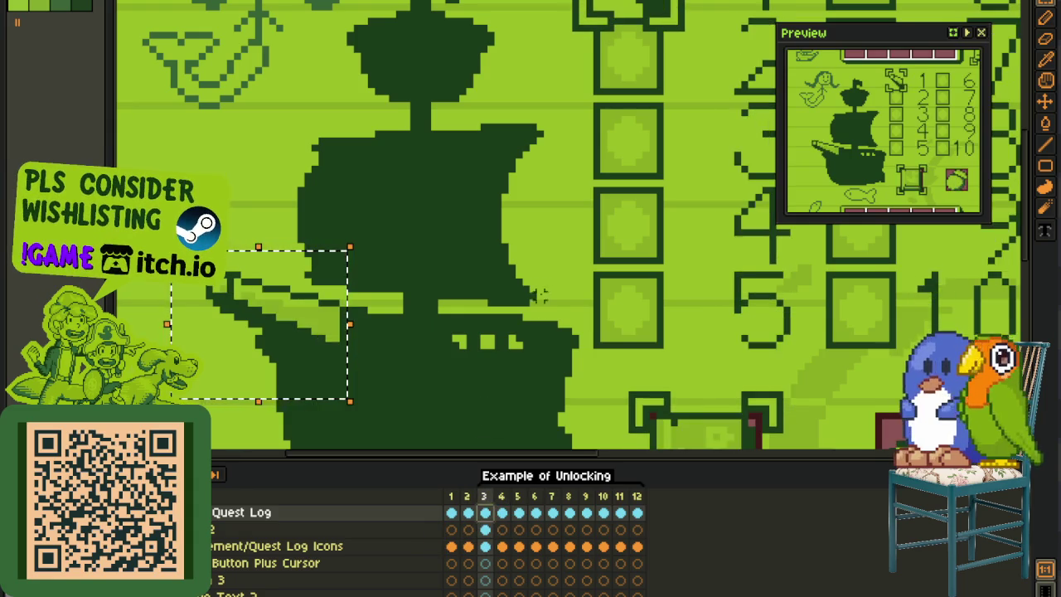
scroll(539, 310, "down", 2)
scroll(540, 332, "up", 1)
scroll(617, 303, "down", 1)
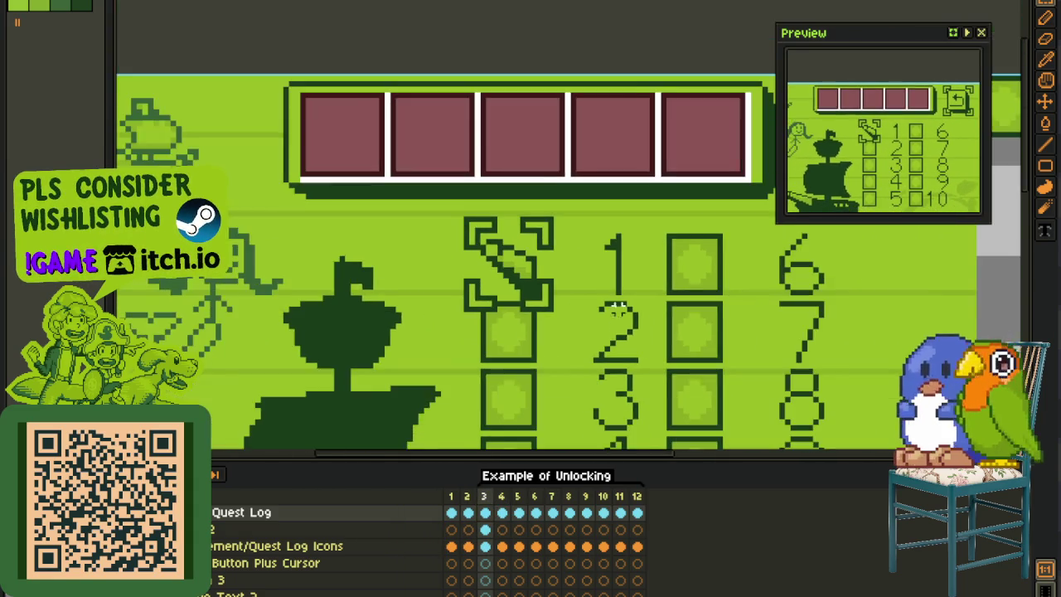
scroll(618, 305, "down", 5)
scroll(398, 356, "down", 3)
left_click_drag(158, 197, 660, 358)
- Pan across the mockup and clear the selection around the mermaid
scroll(340, 150, "down", 1)
scroll(355, 246, "up", 4)
scroll(355, 246, "up", 1)
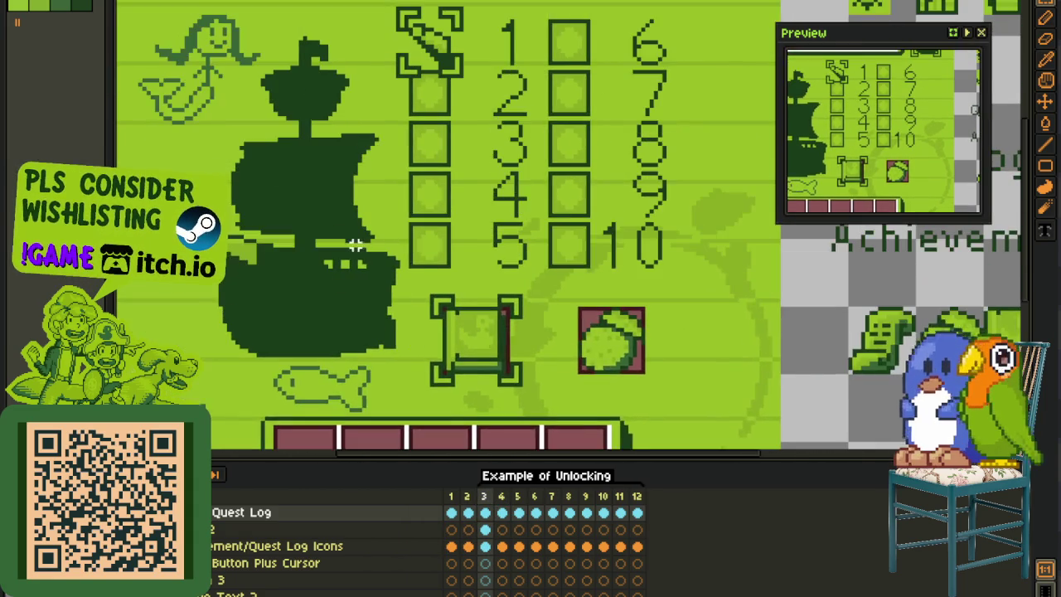
scroll(355, 245, "up", 1)
scroll(354, 246, "up", 1)
scroll(547, 247, "down", 1)
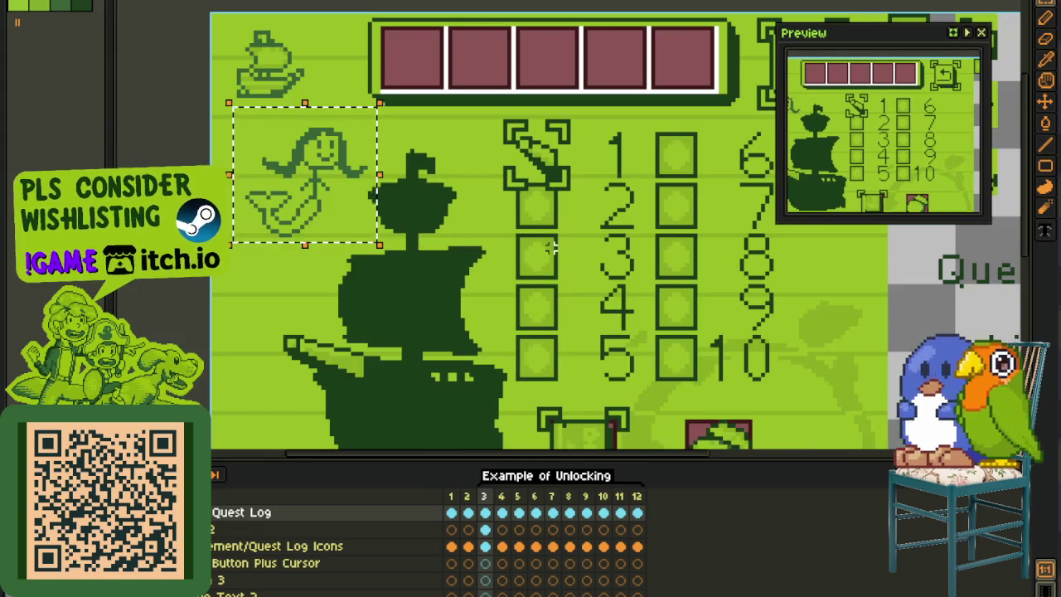
left_click_drag(553, 246, 489, 249)
scroll(506, 270, "down", 1)
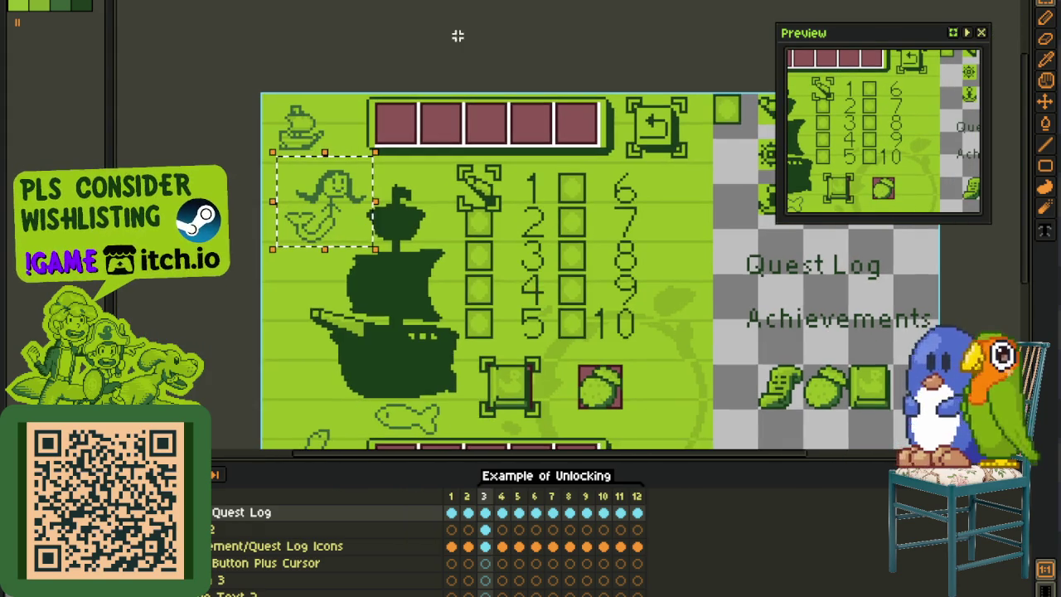
key("ctrl+d")
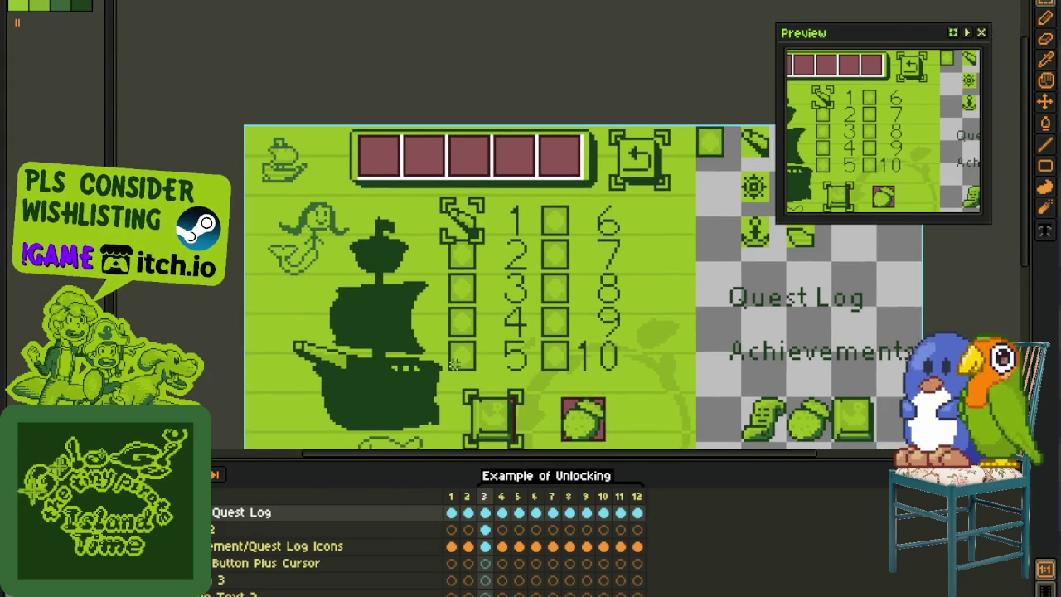
left_click_drag(351, 230, 334, 262)
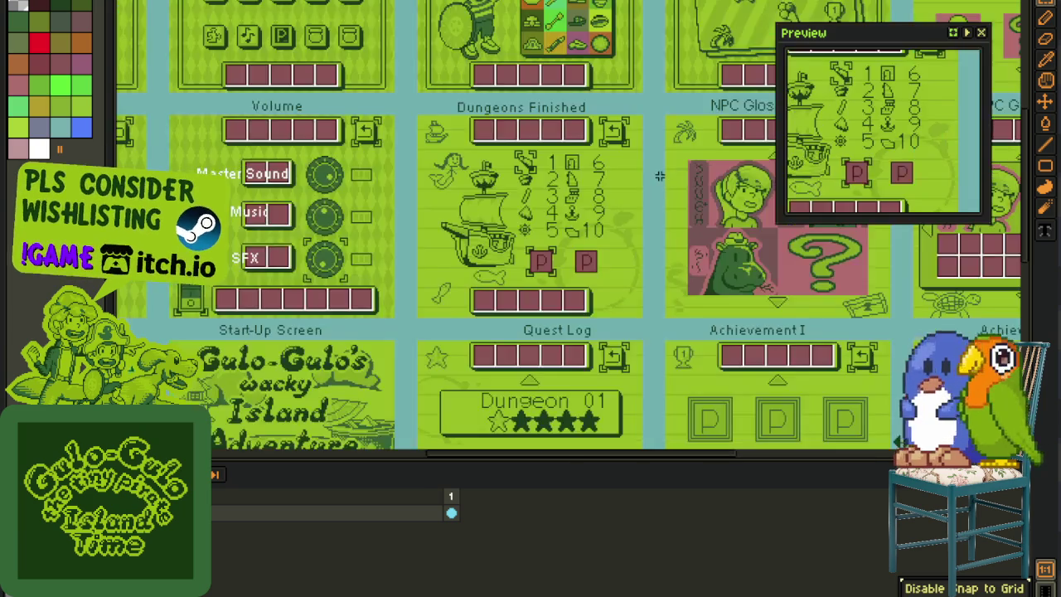
- Hide the timeline and box the NPC Glossary I and II panels
key("Tab")
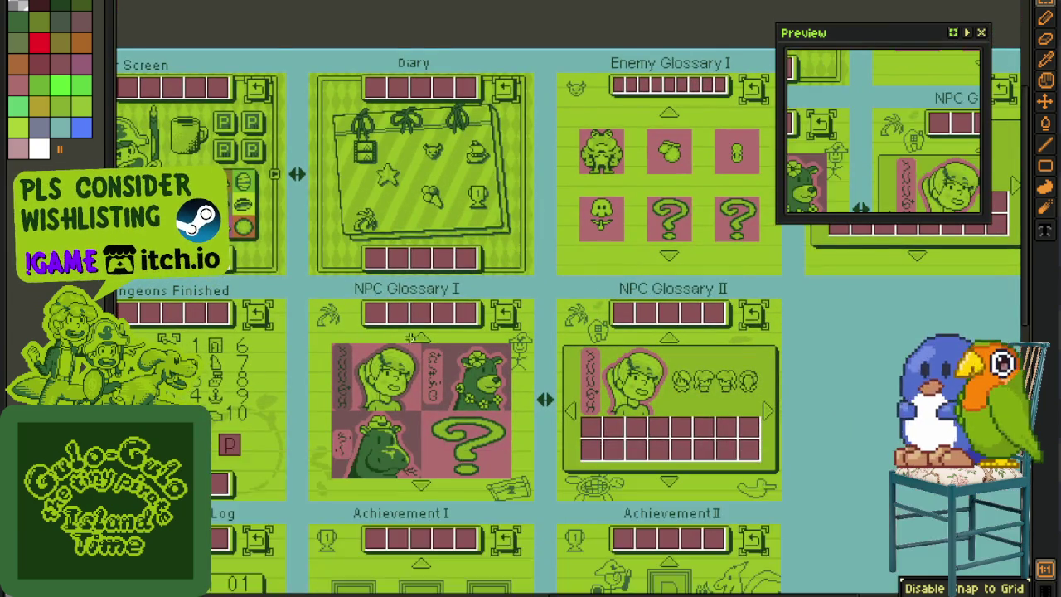
scroll(518, 245, "up", 2)
left_click_drag(144, 118, 597, 526)
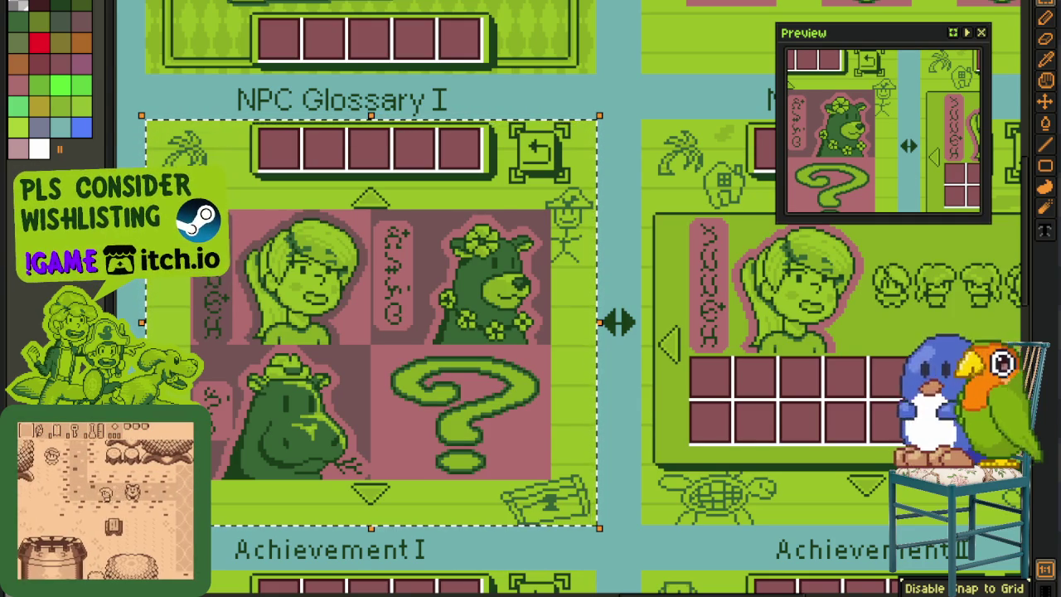
left_click_drag(564, 402, 228, 408)
left_click_drag(304, 124, 761, 537)
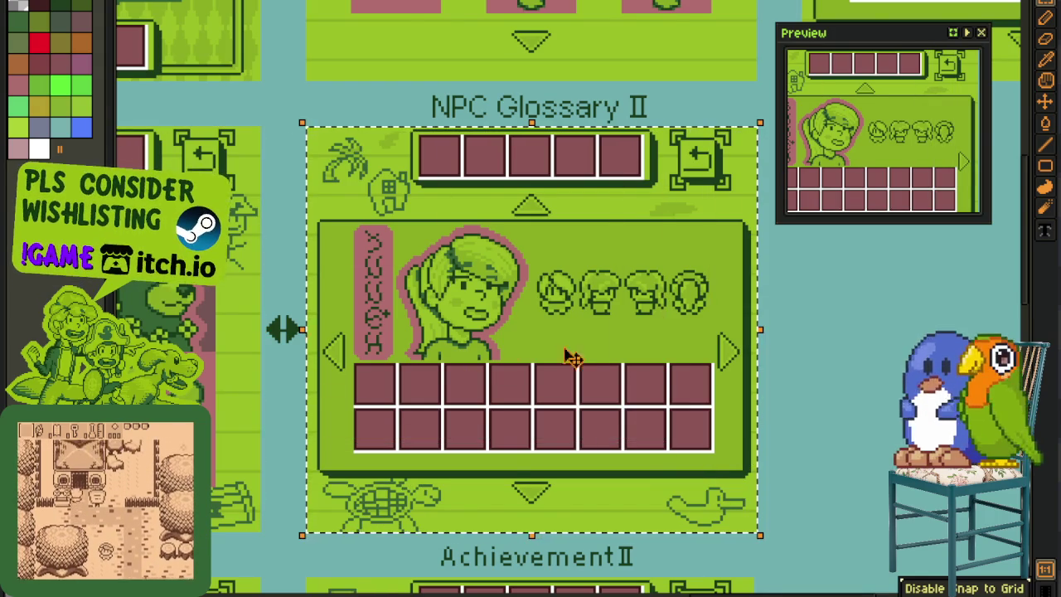
- Box the Enemy Glossary I panel and pan over to Enemy Glossary II
scroll(480, 326, "down", 2)
left_click_drag(713, 308, 608, 497)
scroll(384, 235, "up", 2)
left_click_drag(199, 153, 561, 516)
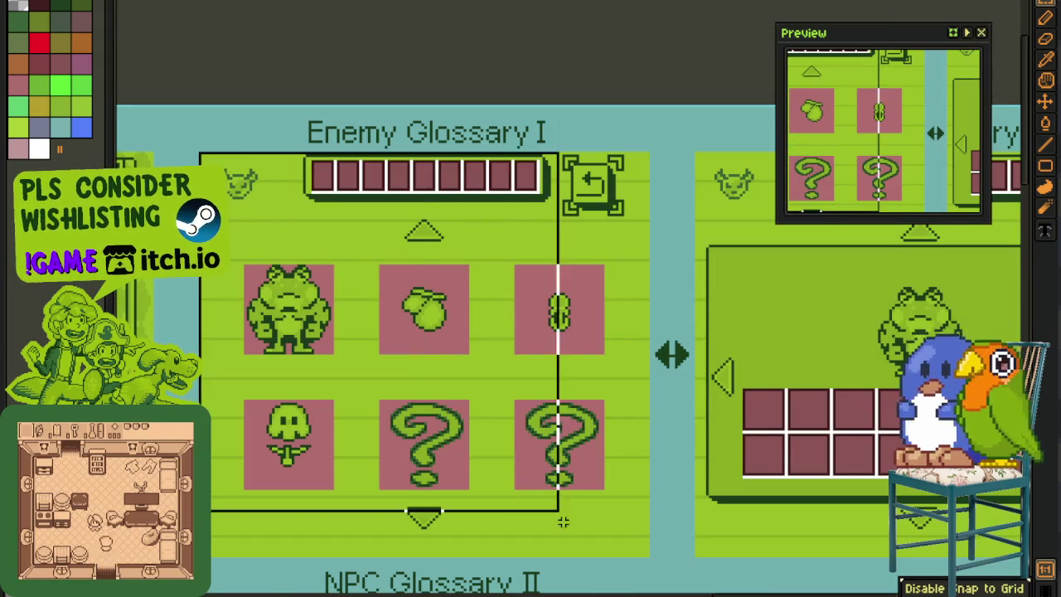
scroll(560, 515, "right", 3)
mouse_move(390, 162)
left_mouse_down()
mouse_move(862, 439)
mouse_move(649, 374)
left_mouse_up()
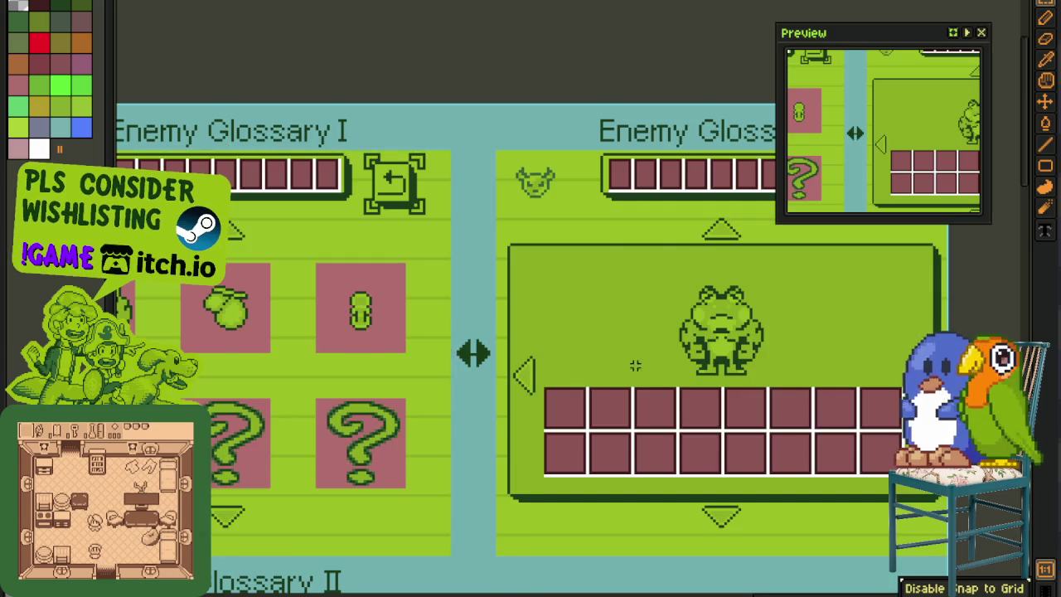
scroll(649, 373, "down", 3)
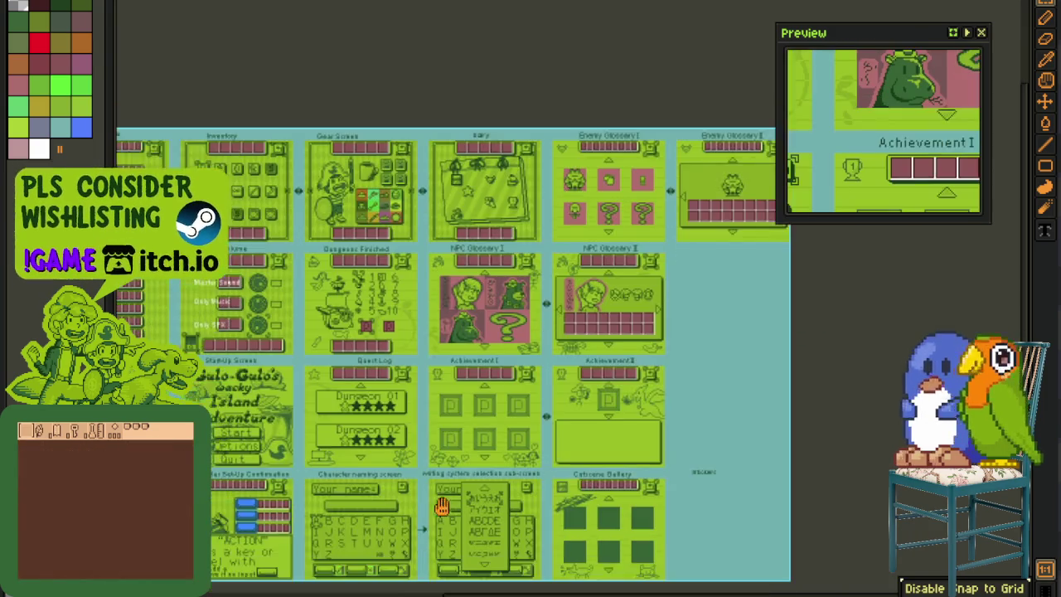
mouse_move(382, 464)
left_mouse_down()
mouse_move(471, 408)
mouse_move(389, 380)
left_mouse_up()
- Select the Achievement, Cutscene Gallery and empty Stickers panels, then clear the selection
scroll(458, 336, "up", 2)
scroll(417, 318, "up", 1)
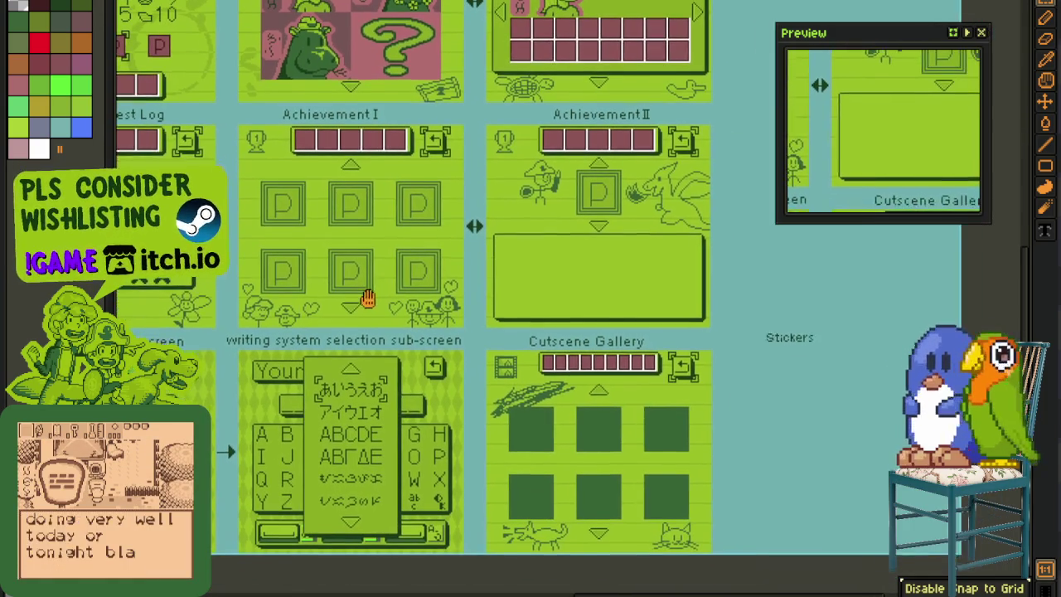
scroll(368, 298, "up", 1)
scroll(228, 337, "up", 1)
left_click(668, 97)
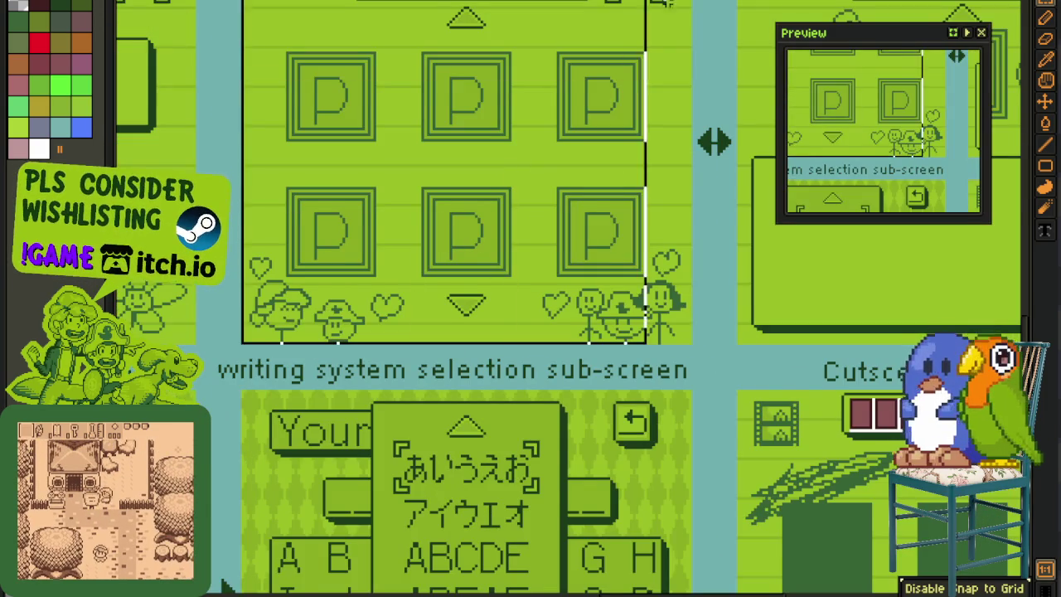
left_click_drag(668, 97, 403, 219)
scroll(498, 298, "down", 3)
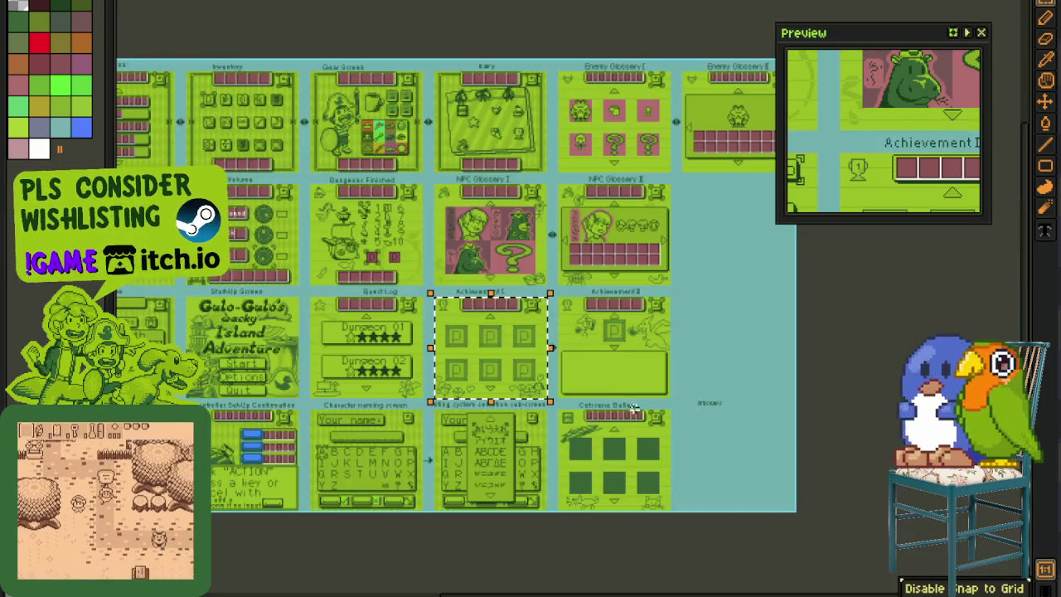
scroll(563, 357, "up", 2)
scroll(562, 357, "up", 1)
left_click_drag(563, 356, 507, 309)
left_click_drag(426, 279, 730, 467)
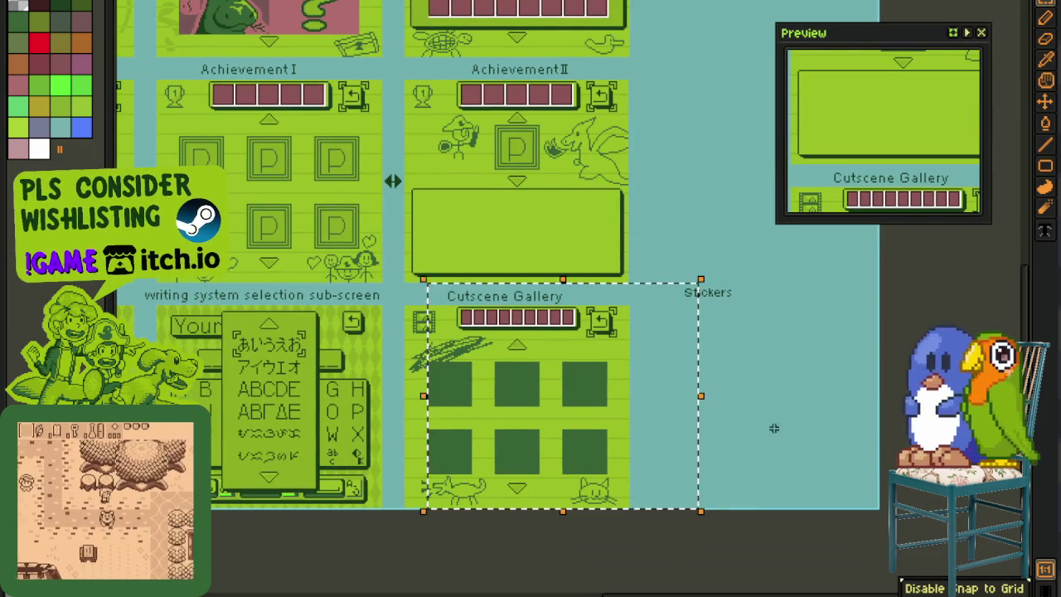
left_click_drag(656, 309, 875, 507)
key("Escape")
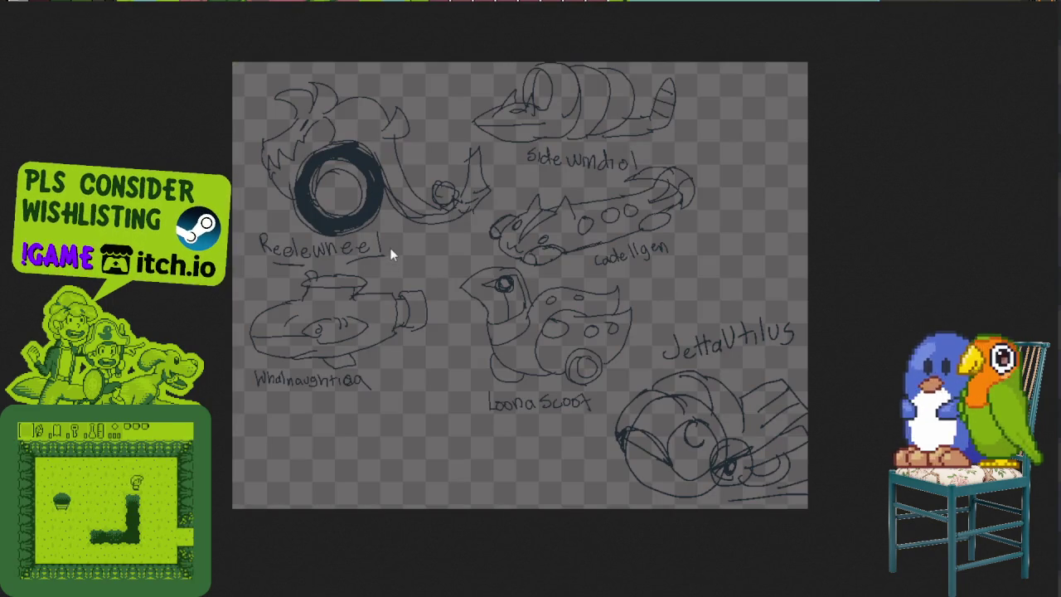
- Zoom around the vehicle-like enemy sketches such as Loona Scoot
scroll(383, 234, "up", 1)
scroll(355, 229, "up", 1)
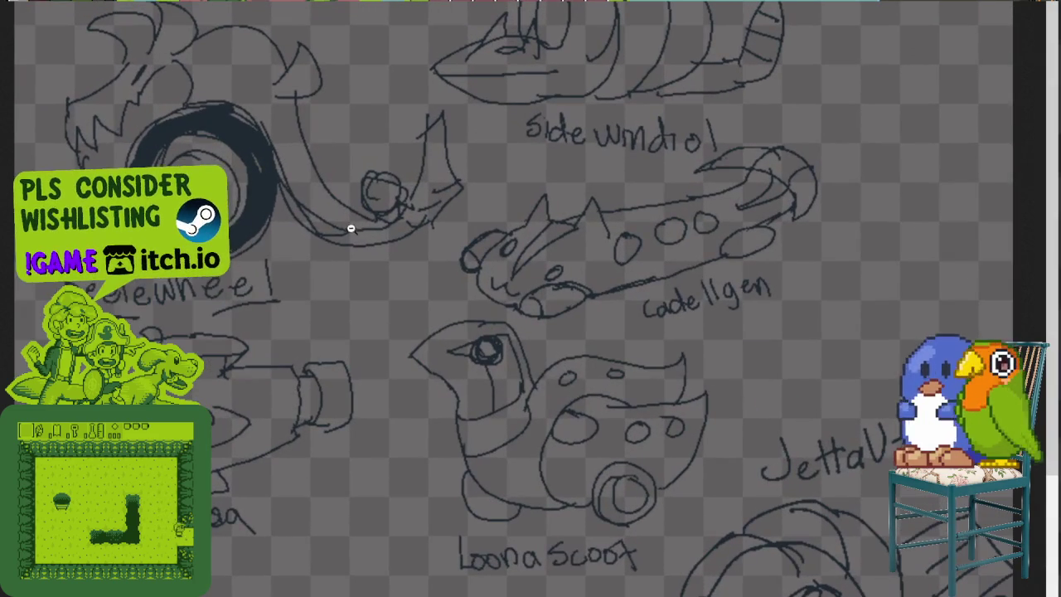
scroll(324, 373, "down", 3)
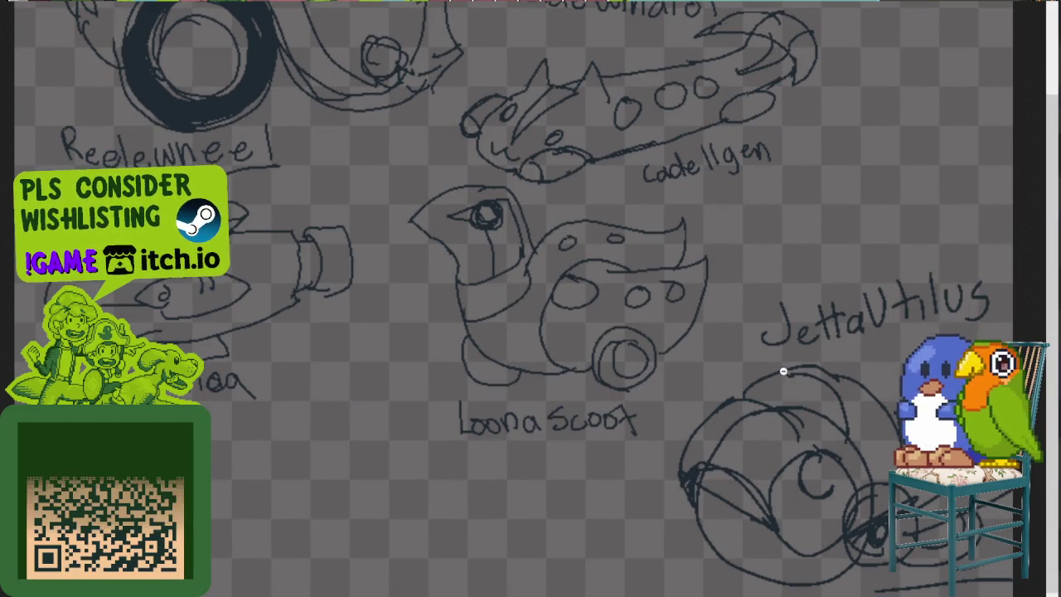
scroll(886, 350, "up", 3)
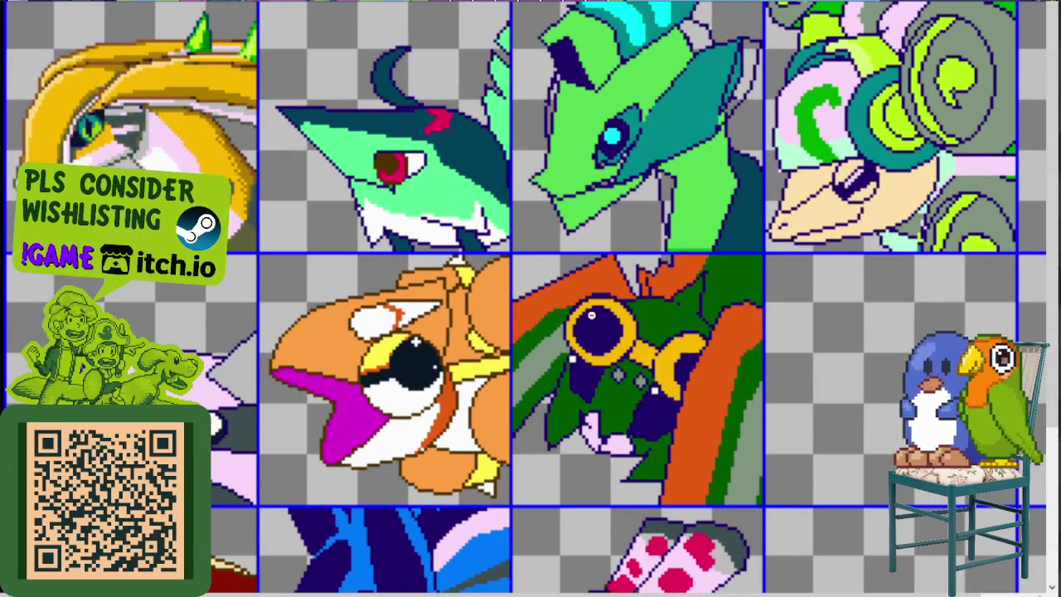
- Zoom in and out across the colour enemy portrait sheet, then return to the screen map's Stickers area
scroll(592, 320, "down", 3)
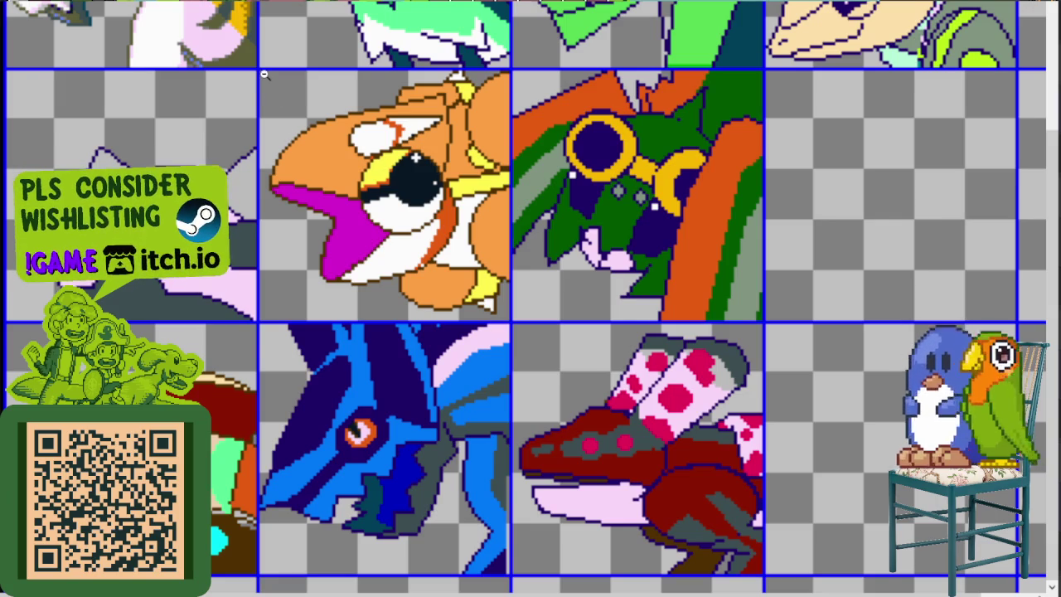
scroll(308, 222, "up", 3)
scroll(362, 270, "down", 3)
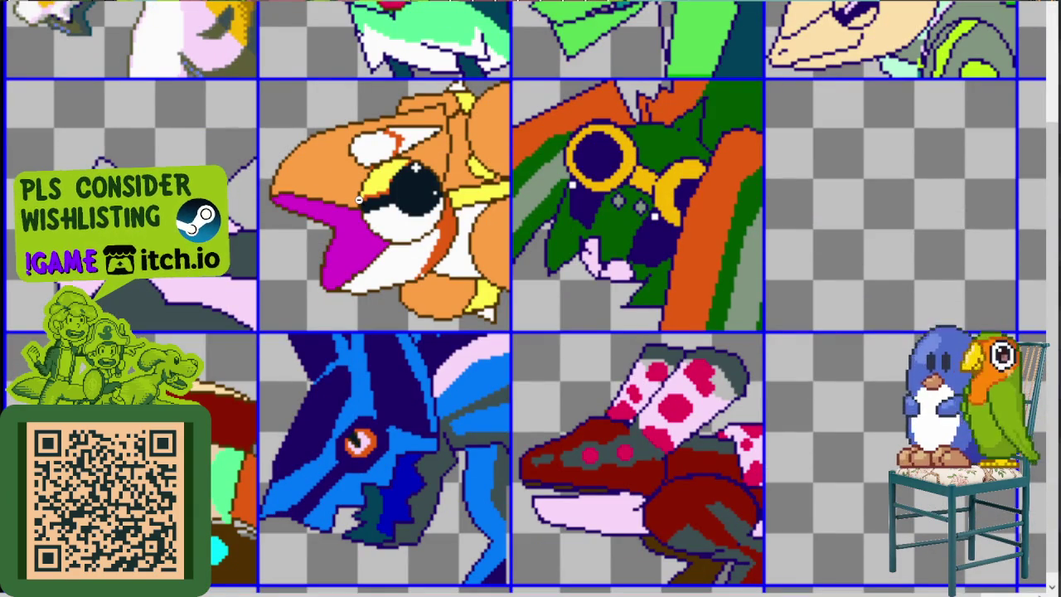
scroll(751, 339, "down", 1)
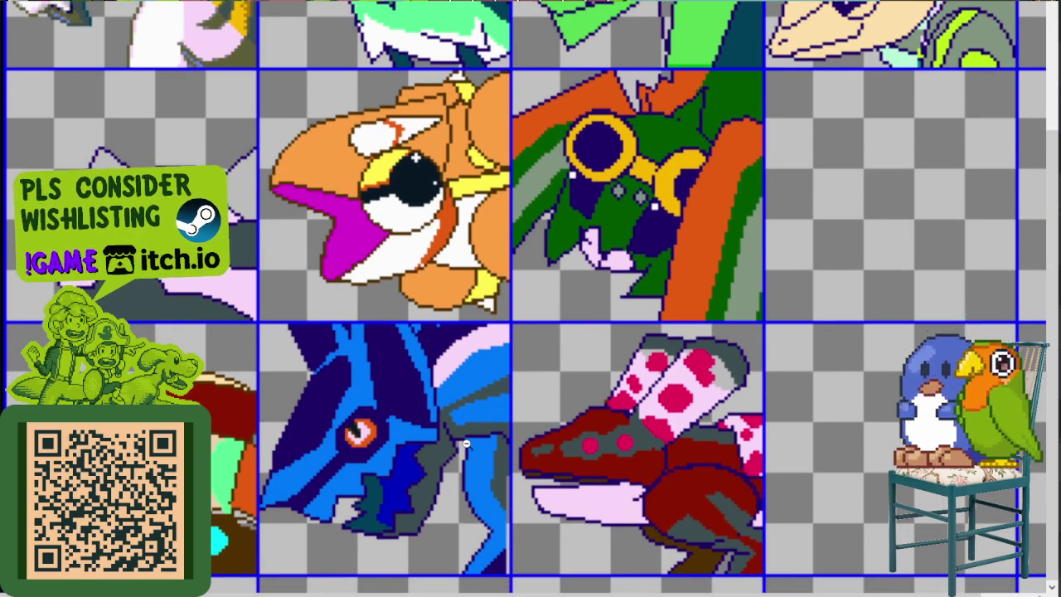
scroll(467, 443, "up", 3)
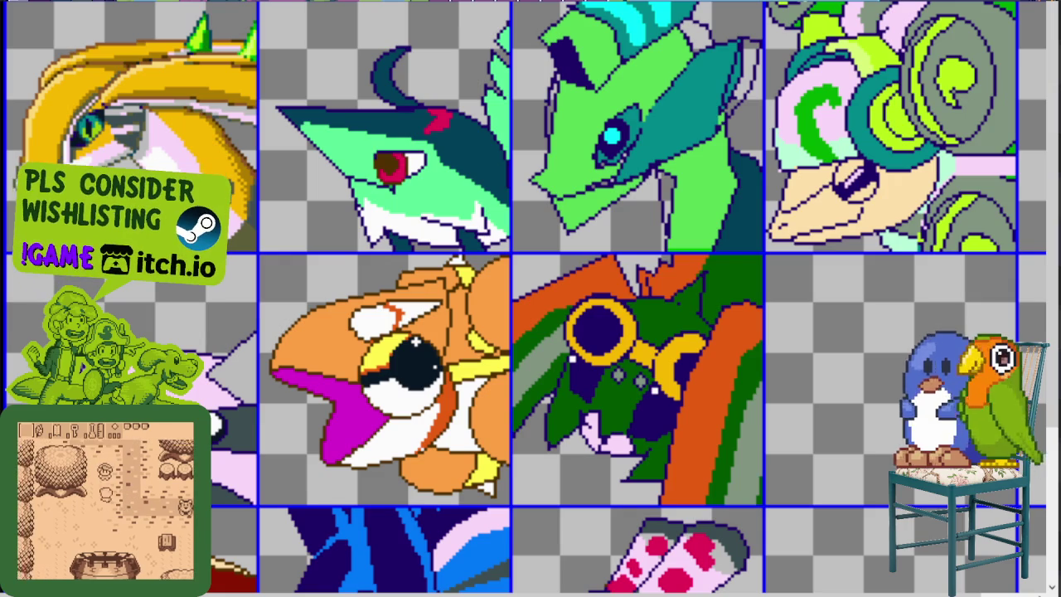
scroll(511, 292, "down", 3)
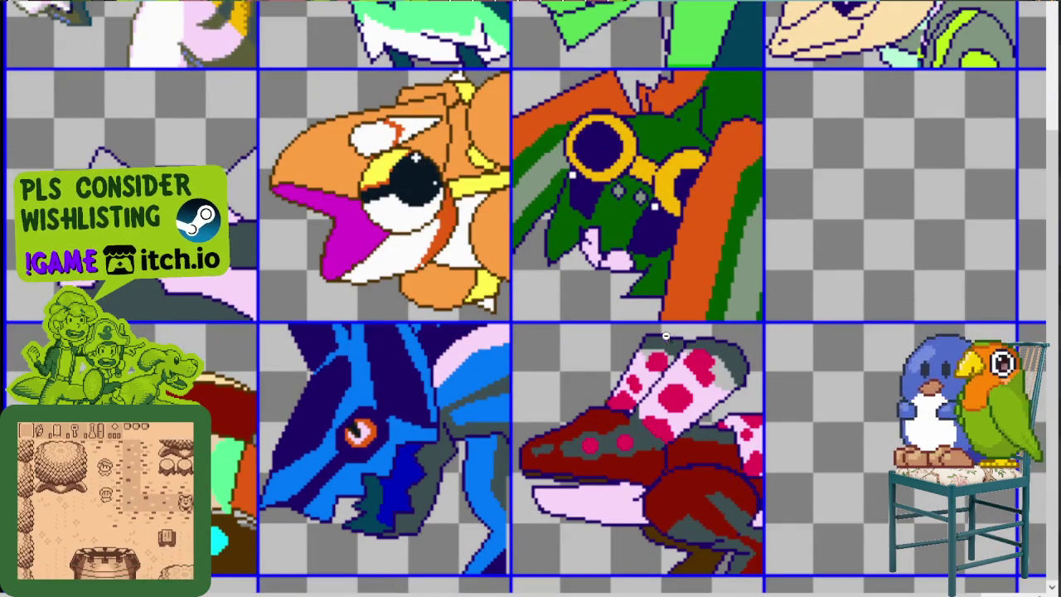
scroll(507, 335, "down", 2)
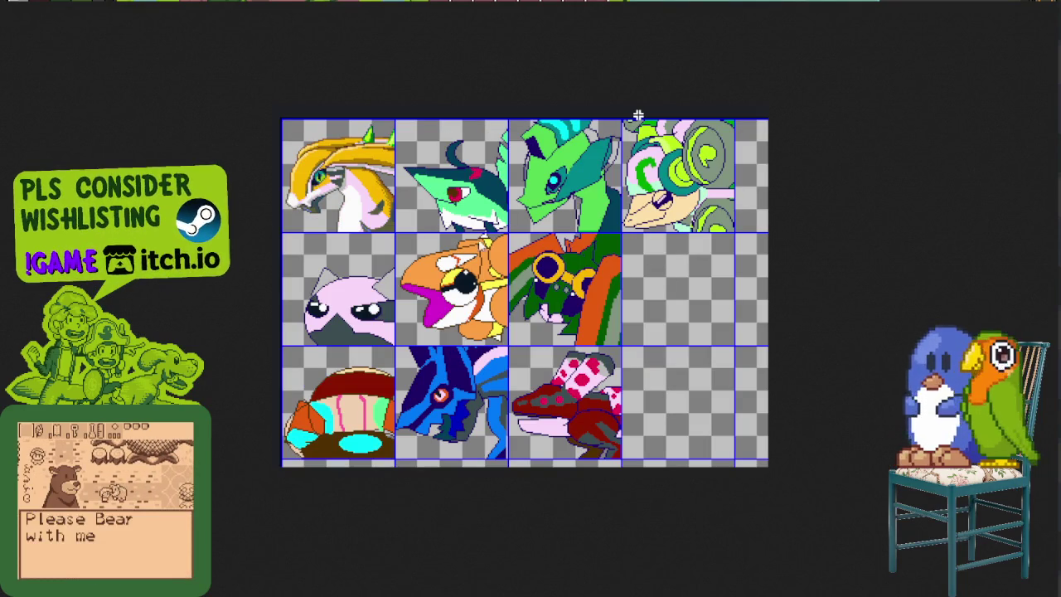
scroll(638, 114, "up", 2)
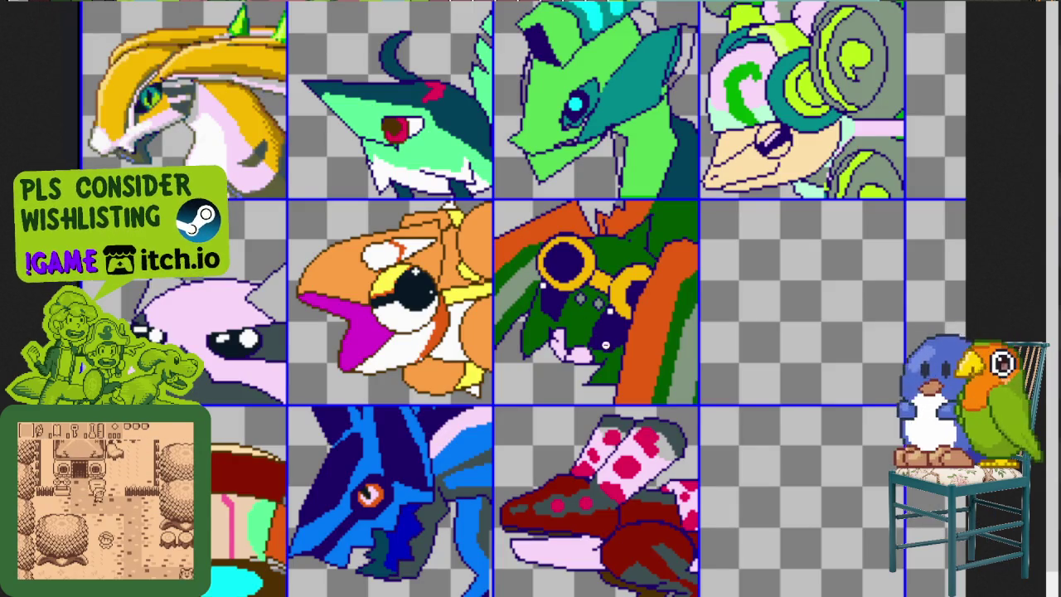
scroll(529, 290, "down", 1)
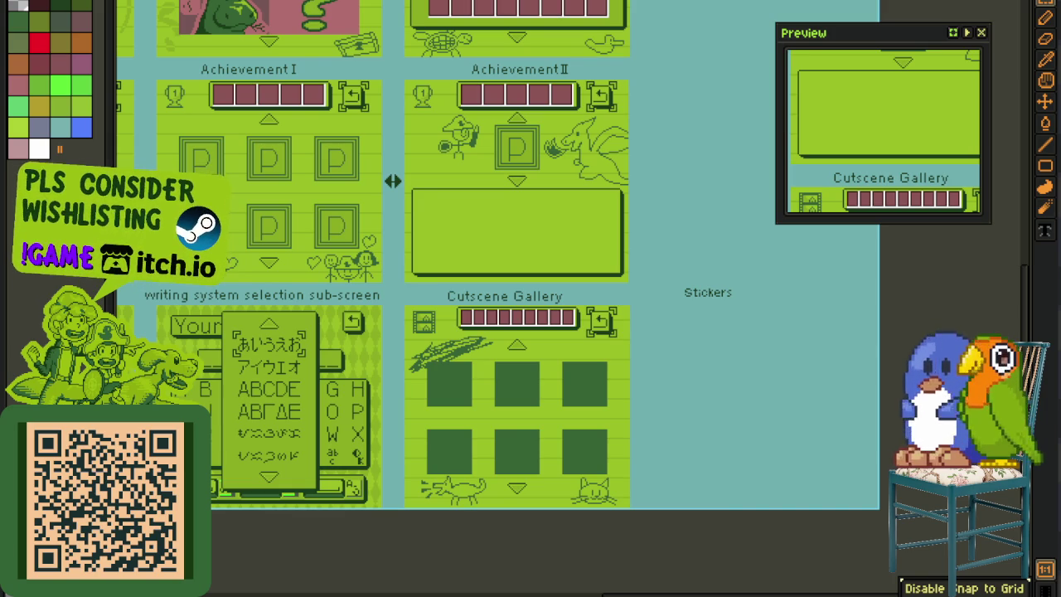
scroll(714, 393, "up", 3)
- Bring the Stickers area into close view and fill the sheet background purple
left_click_drag(688, 360, 194, 281)
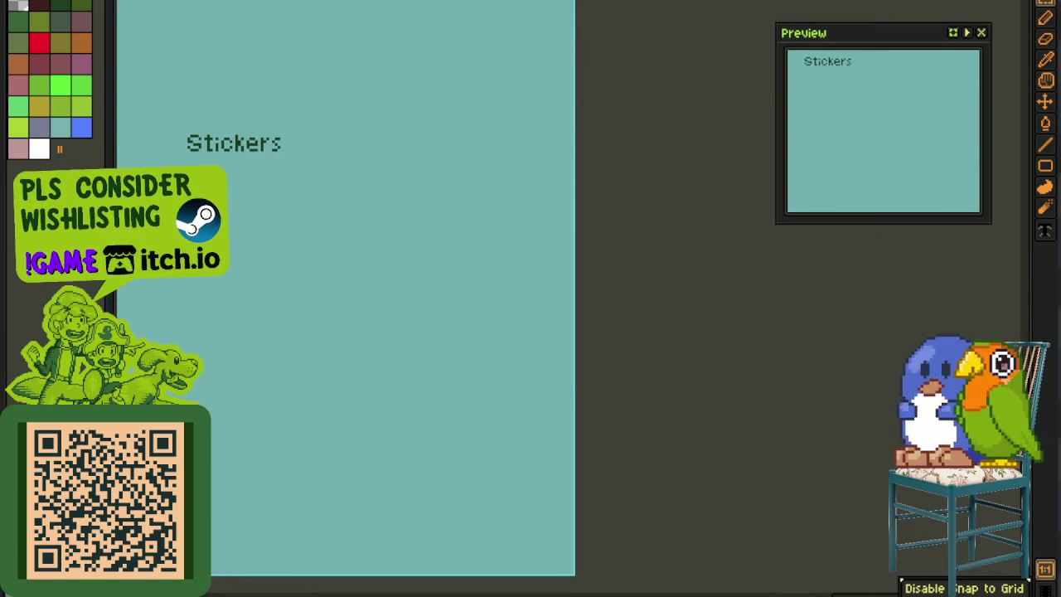
key("minus")
key("minus")
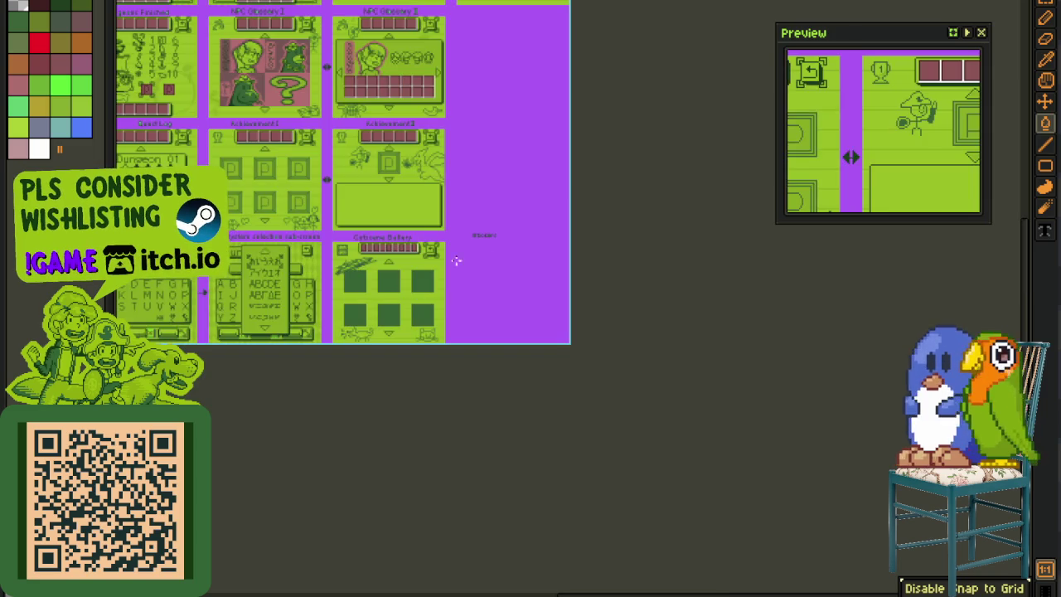
scroll(512, 242, "up", 2)
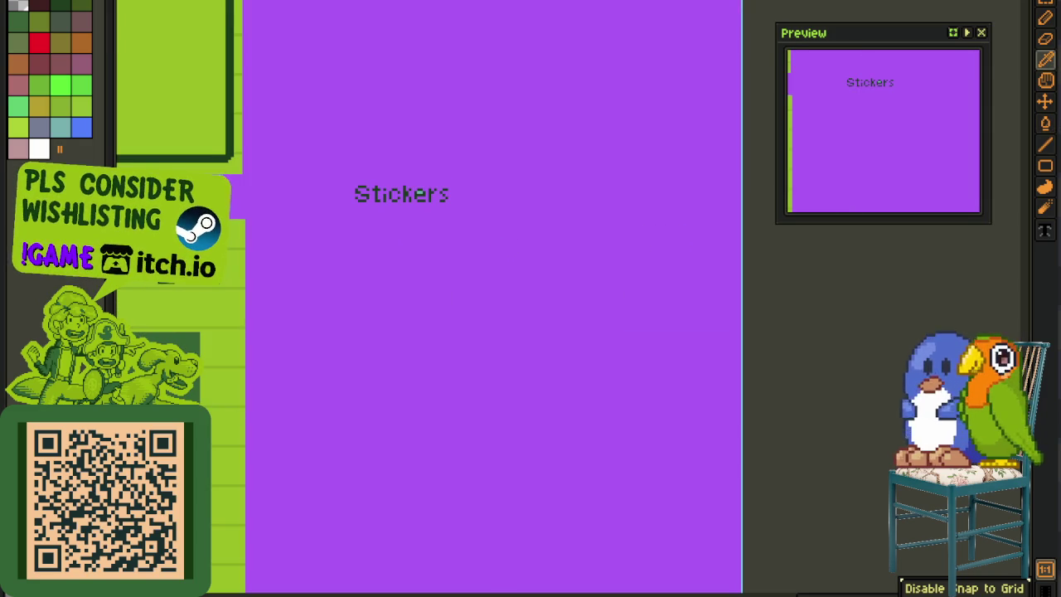
scroll(365, 412, "down", 2)
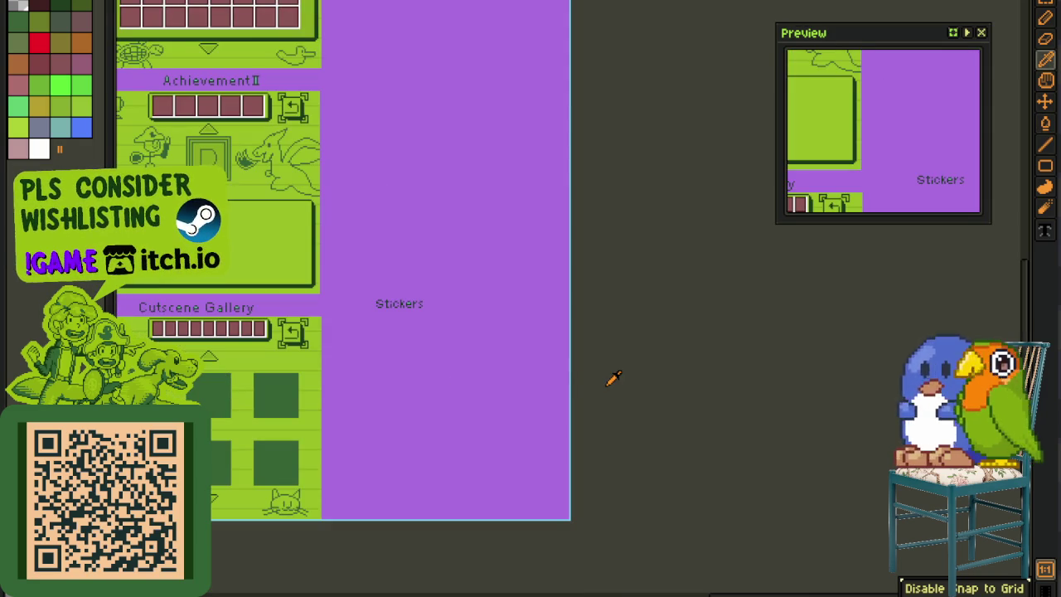
scroll(469, 395, "up", 1)
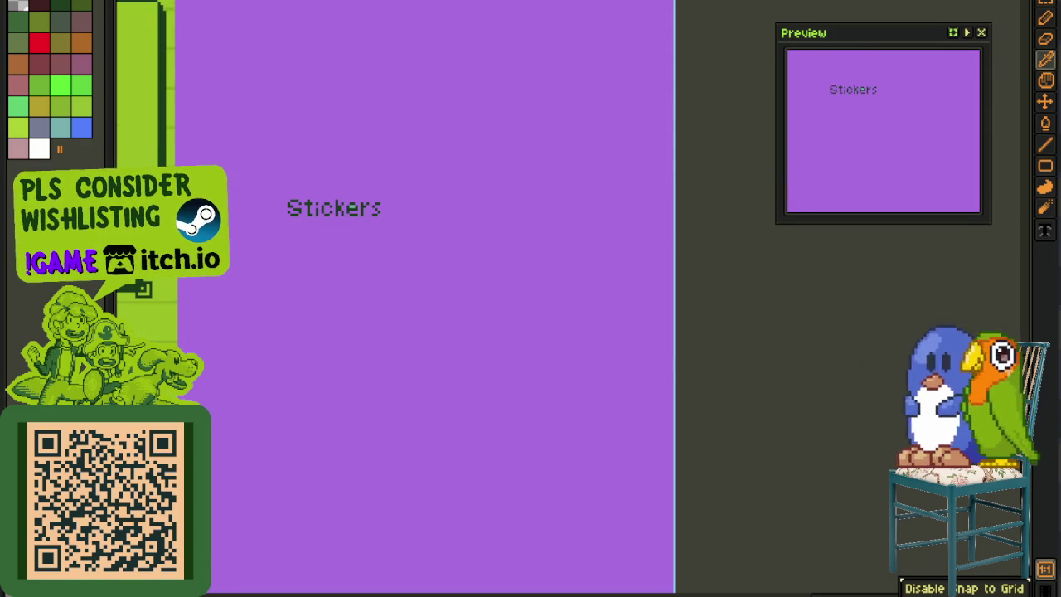
- Copy the purple's hex code a973e0 from the colour popup, then close the popup
left_click_drag(334, 462, 531, 366)
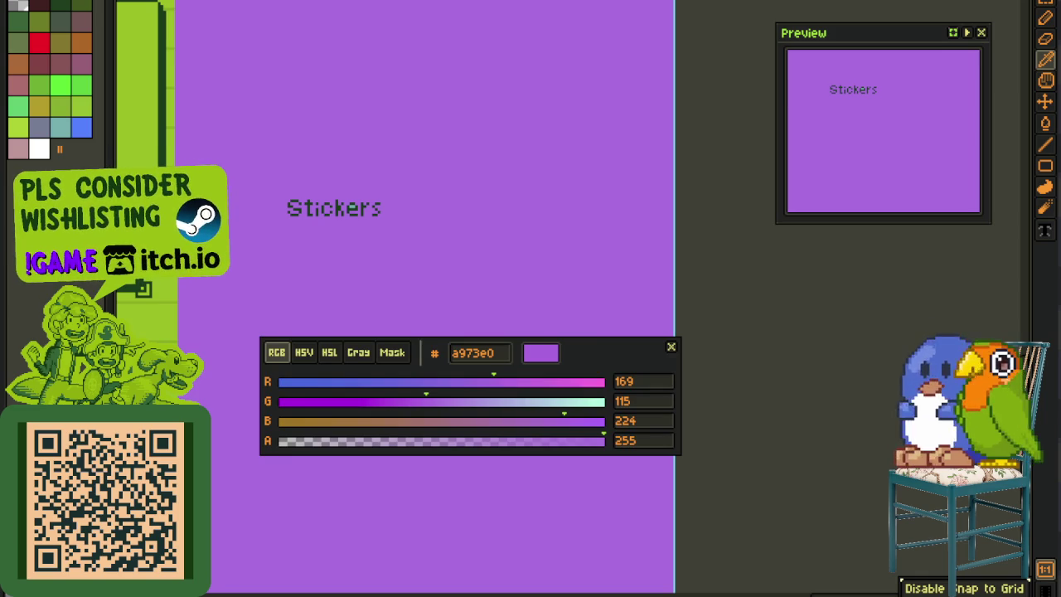
left_click(488, 354)
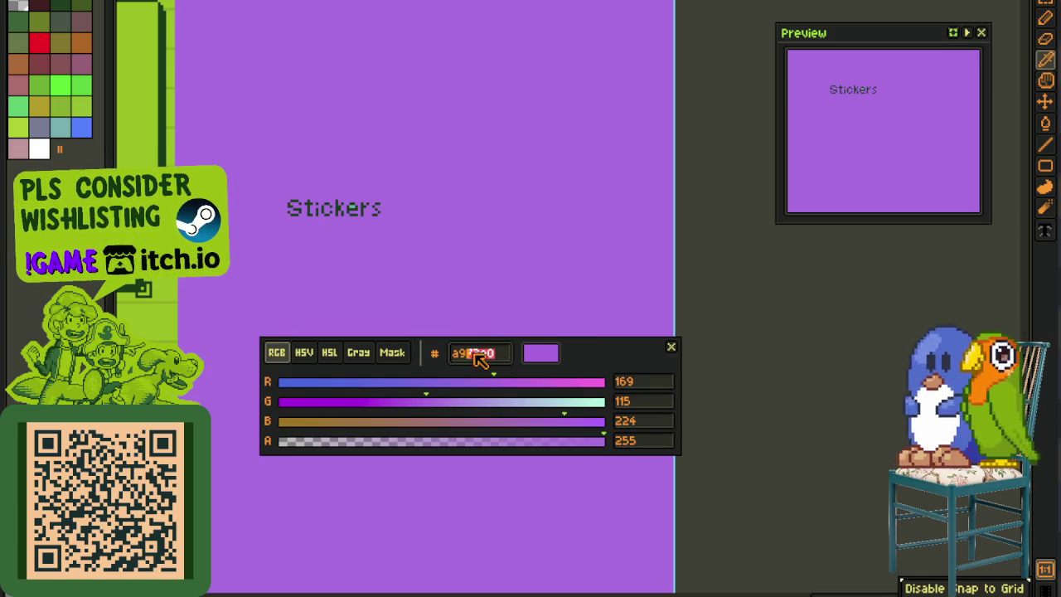
right_click(460, 358)
left_click(485, 380)
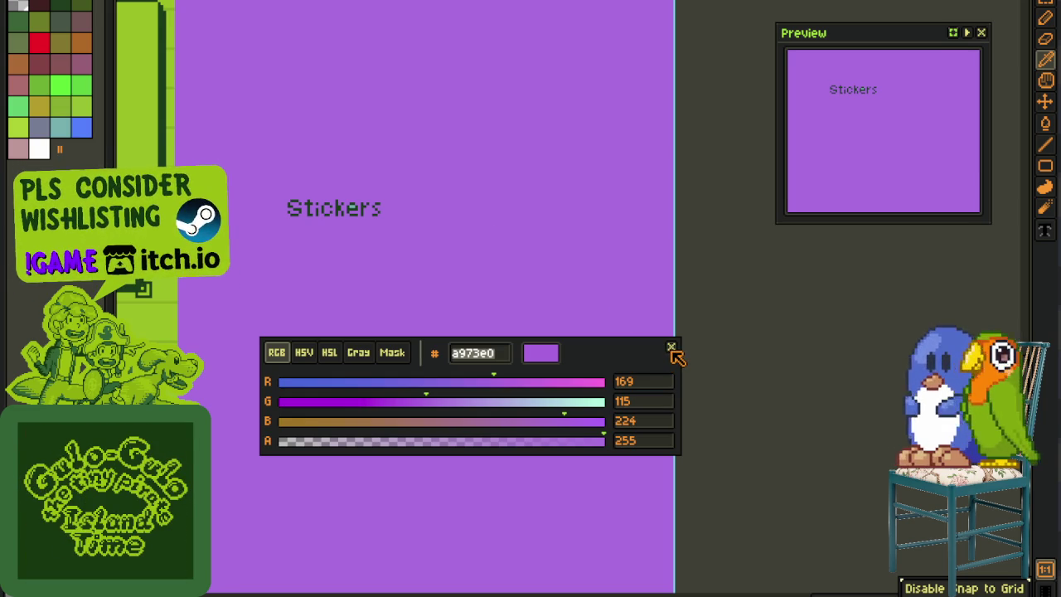
left_click(672, 347)
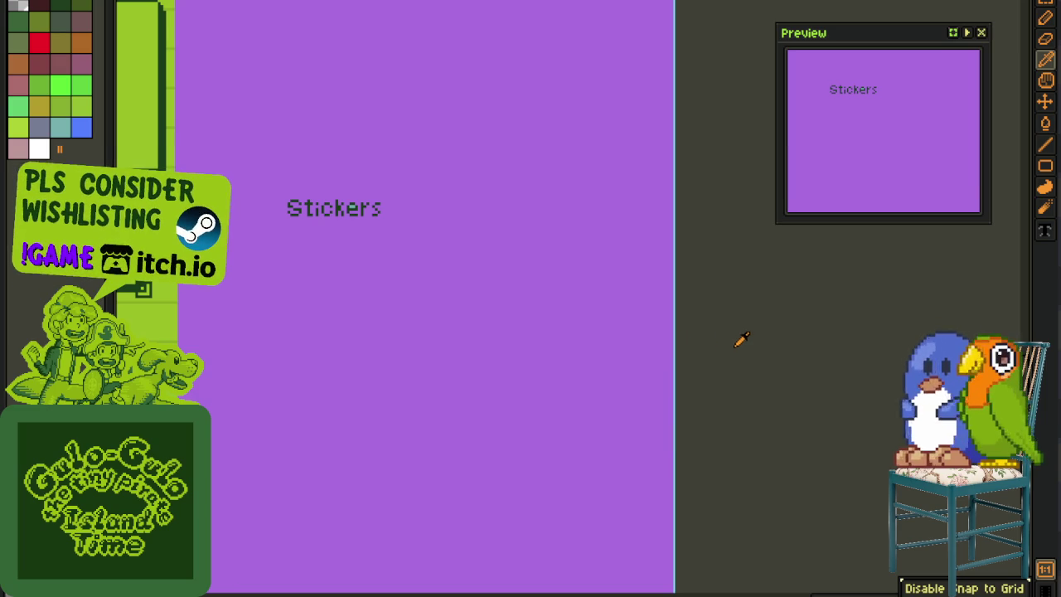
scroll(733, 324, "down", 4)
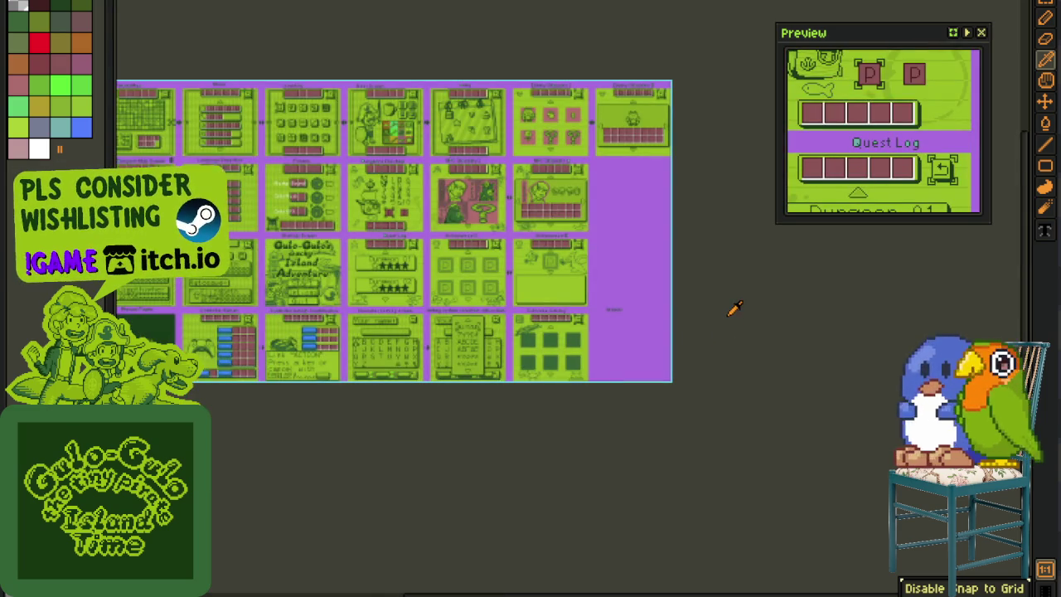
- Undo the purple fill so the background returns to teal
scroll(713, 323, "up", 2)
key("v")
key("ctrl+z")
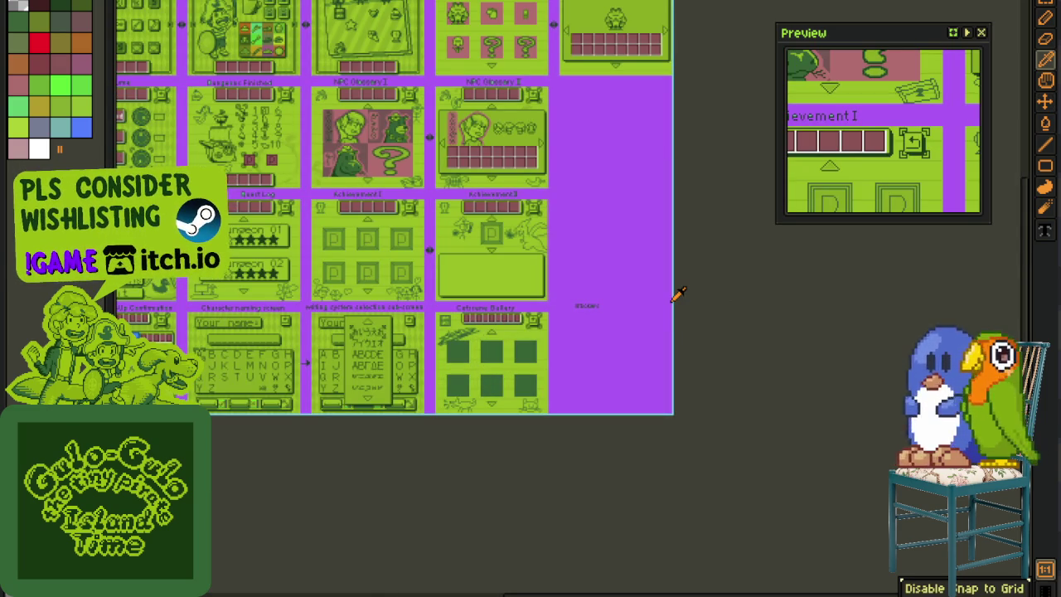
key("ctrl+z")
- Select the Enemy Glossary tiles and pan over the NPC Glossary and Achievement panels
left_click_drag(618, 233, 569, 414)
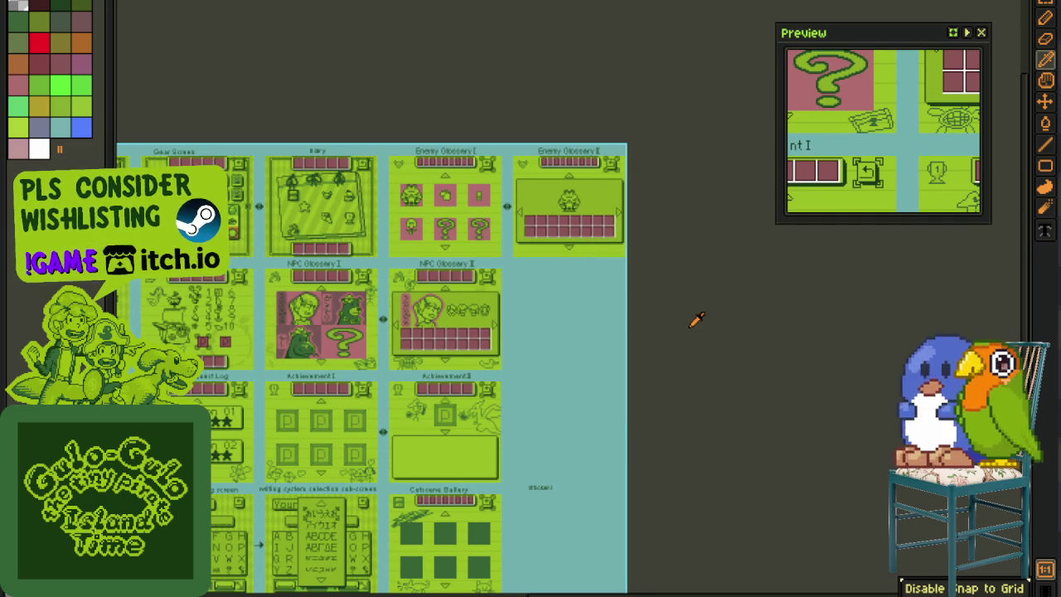
scroll(443, 228, "up", 2)
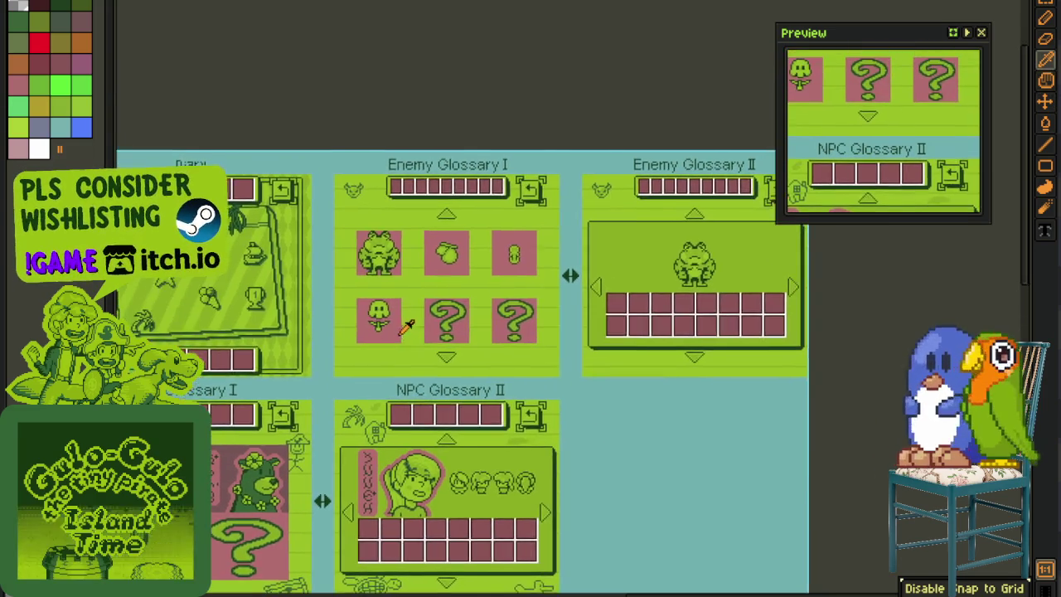
scroll(356, 348, "up", 3)
mouse_move(212, 461)
left_mouse_down()
mouse_move(746, 235)
mouse_move(876, 118)
mouse_move(887, 55)
left_mouse_up()
scroll(725, 171, "down", 2)
left_click_drag(527, 427, 549, 145)
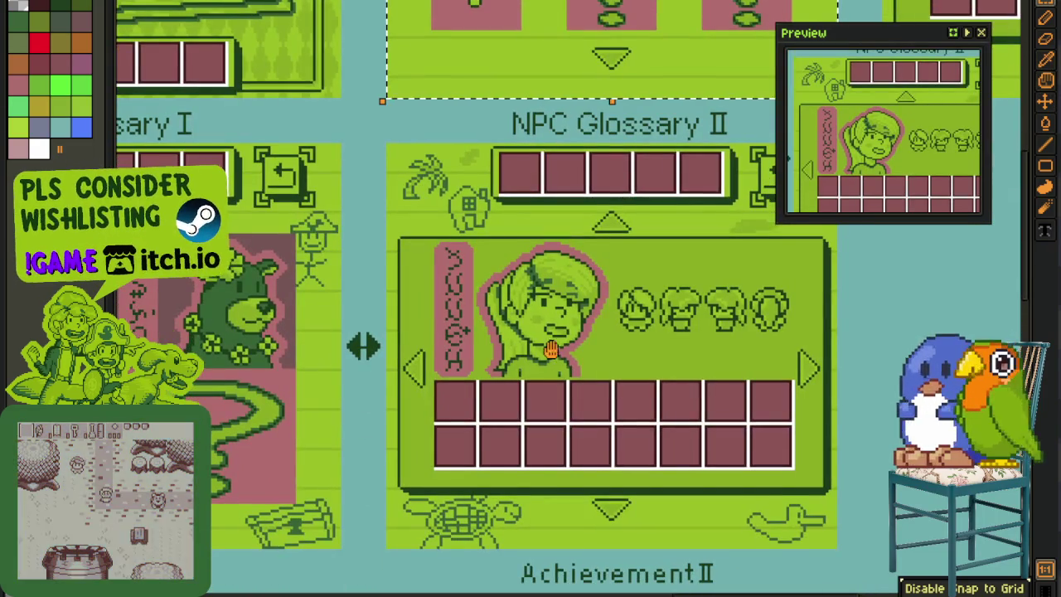
left_click_drag(553, 348, 488, 194)
scroll(423, 355, "down", 3)
mouse_move(232, 310)
left_mouse_down()
mouse_move(490, 286)
mouse_move(691, 421)
left_mouse_up()
scroll(489, 287, "up", 3)
- Marquee-select the envelope tile, the stick figure doodle and the house icon
left_click_drag(785, 289, 539, 290)
scroll(539, 290, "down", 2)
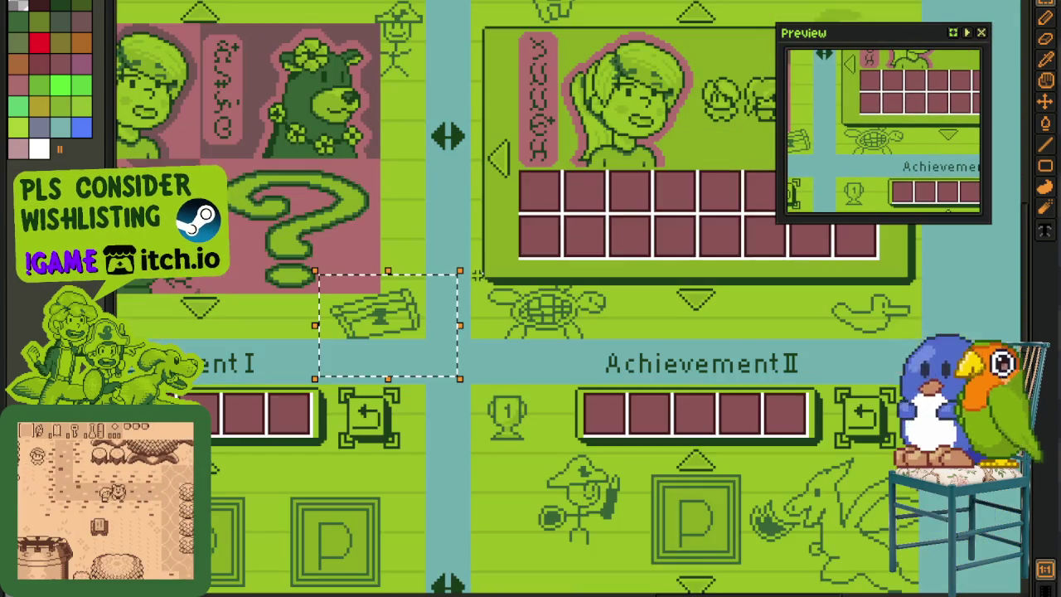
left_click_drag(420, 184, 538, 386)
scroll(538, 386, "down", 1)
scroll(500, 278, "up", 2)
left_click_drag(414, 213, 544, 370)
mouse_move(621, 365)
left_mouse_down()
mouse_move(528, 378)
mouse_move(284, 365)
left_mouse_up()
left_click_drag(330, 163, 461, 279)
- Select the turtle and duck doodles, then view the P button and dragon below Achievement II
scroll(462, 280, "down", 1)
left_click_drag(464, 462, 433, 249)
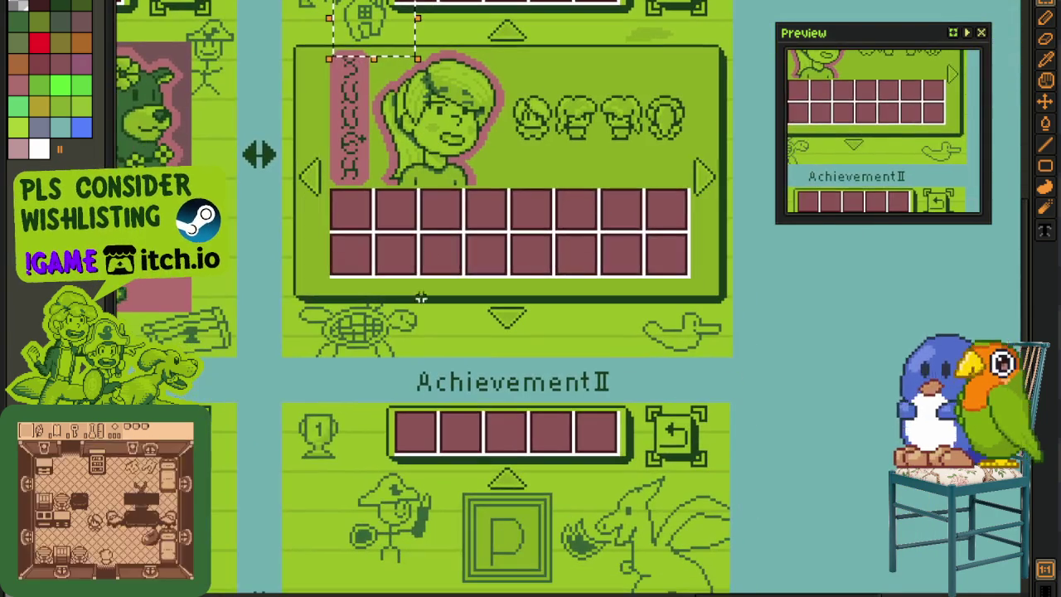
left_click_drag(279, 277, 422, 372)
left_click_drag(603, 259, 737, 377)
scroll(729, 380, "up", 1)
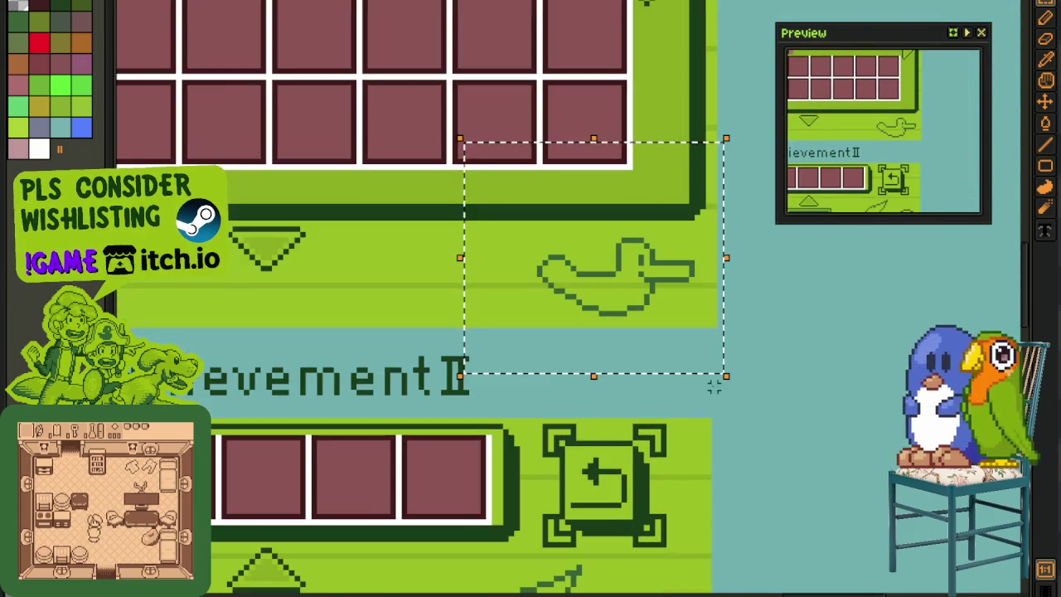
scroll(522, 385, "down", 1)
left_click_drag(531, 464, 537, 389)
mouse_move(522, 530)
left_mouse_down()
mouse_move(558, 274)
mouse_move(450, 322)
left_mouse_up()
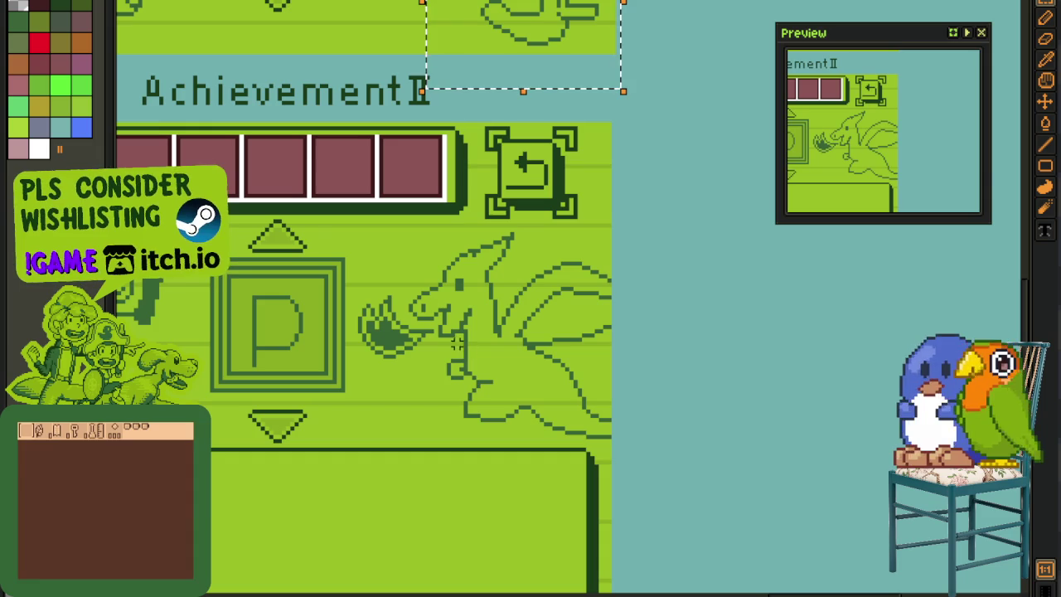
- Clear the selection and marquee-select the dragon and player figure doodles
left_click(452, 344)
left_click_drag(347, 221, 638, 450)
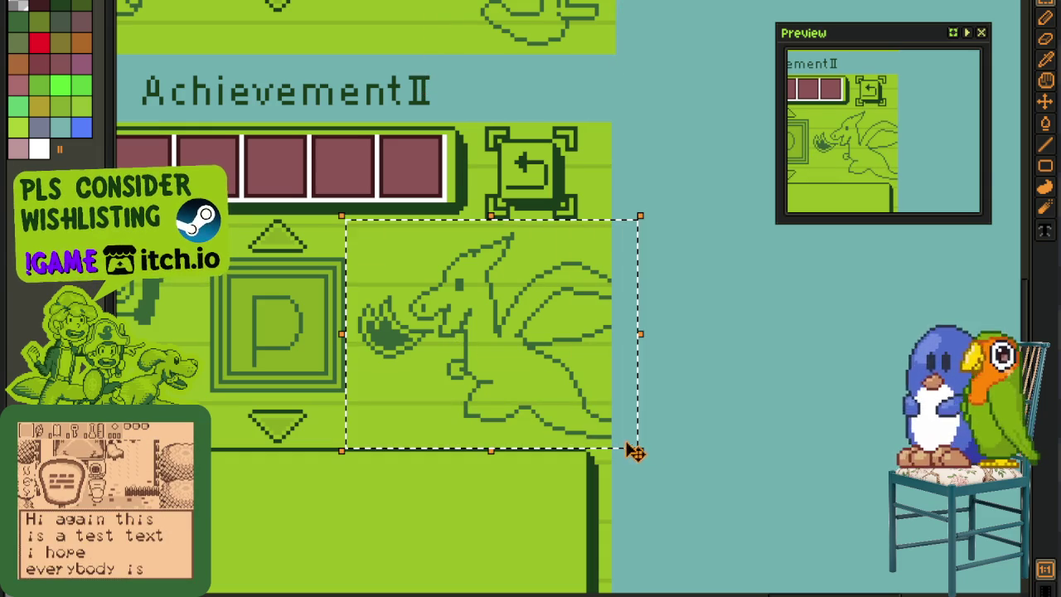
left_click_drag(251, 354, 617, 358)
left_click_drag(342, 182, 616, 417)
scroll(282, 424, "down", 1)
left_click_drag(282, 424, 632, 119)
scroll(670, 41, "up", 2)
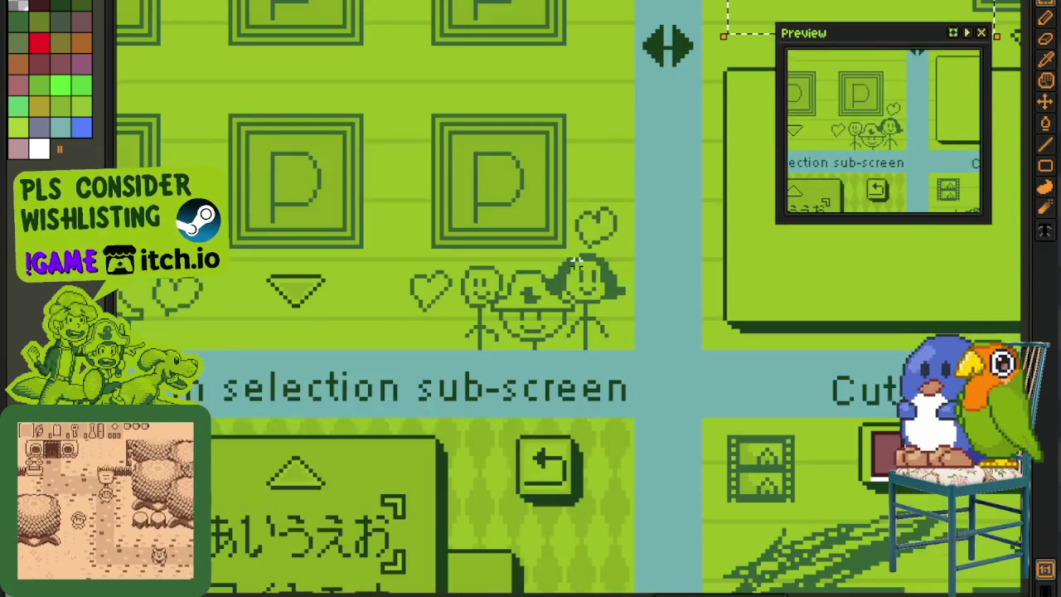
left_click_drag(670, 41, 559, 8)
- Select the P boxes, stick figures and flower doodles around the Character naming screen
left_click_drag(292, 114, 635, 339)
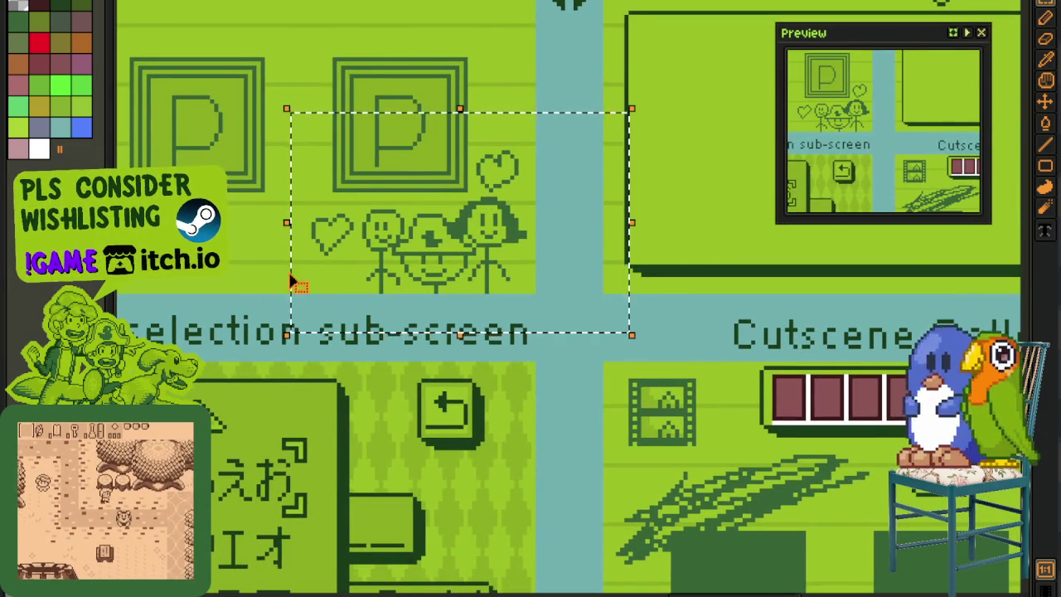
left_click_drag(294, 282, 757, 328)
left_click_drag(237, 156, 635, 363)
left_click_drag(235, 362, 501, 383)
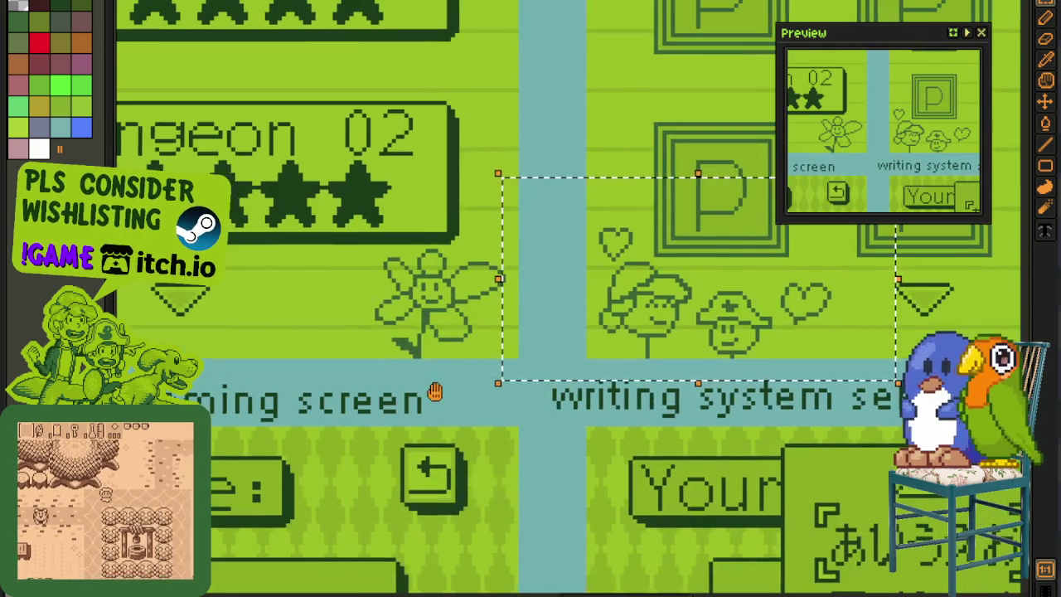
left_click_drag(303, 189, 560, 389)
left_click_drag(323, 332, 738, 369)
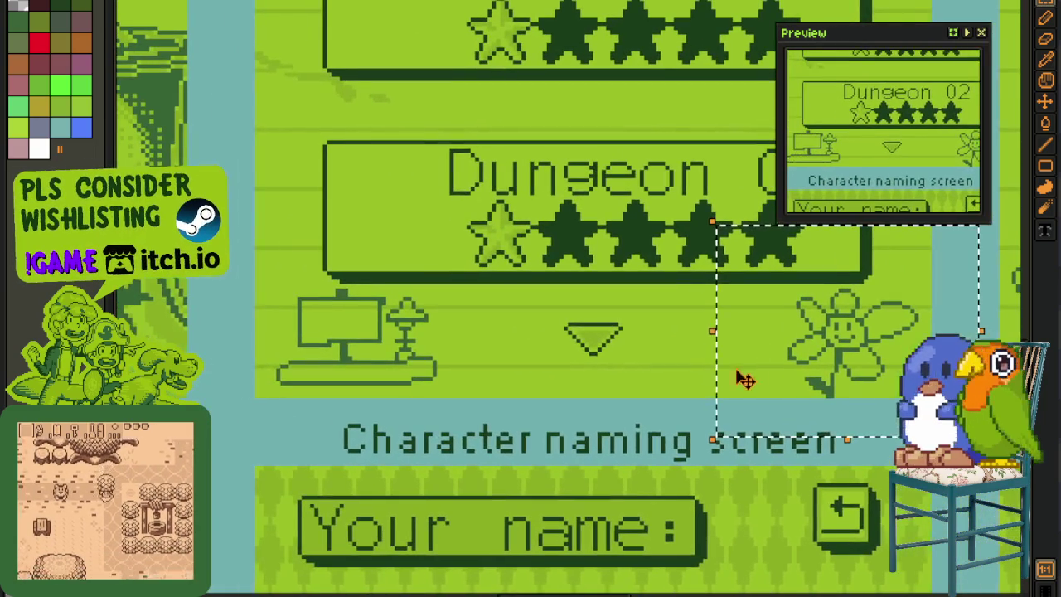
left_click_drag(207, 240, 517, 435)
left_click_drag(498, 208, 497, 467)
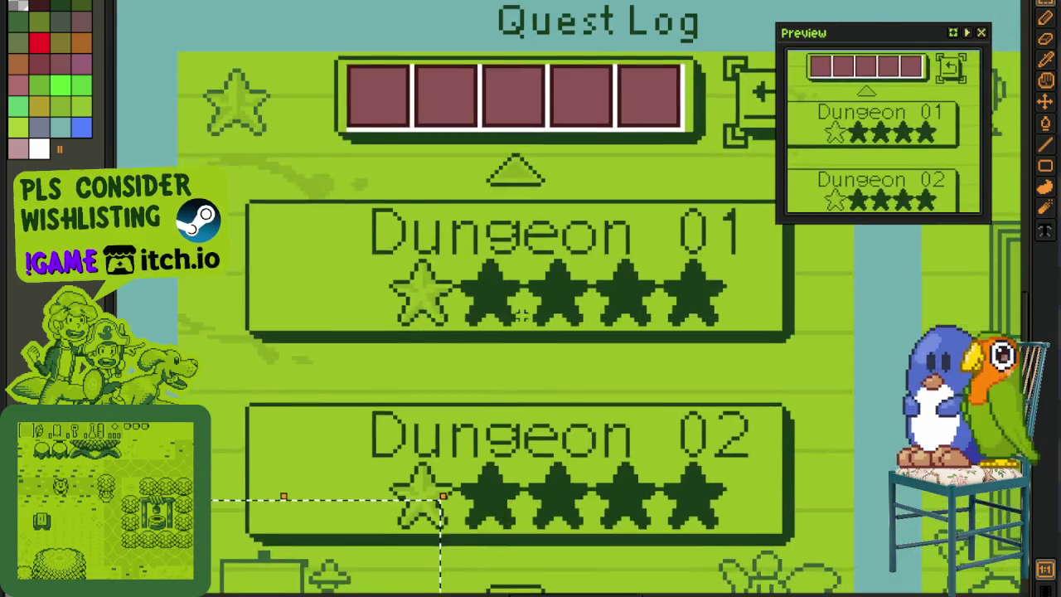
- Pan down to the Quest Log and select the mermaid, fish area and P buttons
left_click_drag(464, 294, 511, 471)
left_click_drag(461, 340, 475, 544)
left_click_drag(477, 398, 483, 544)
left_click_drag(384, 256, 409, 334)
left_click_drag(251, 65, 409, 189)
mouse_move(213, 377)
left_mouse_down()
mouse_move(533, 556)
mouse_move(543, 579)
left_mouse_up()
left_click_drag(760, 471, 429, 371)
left_click_drag(239, 124, 611, 491)
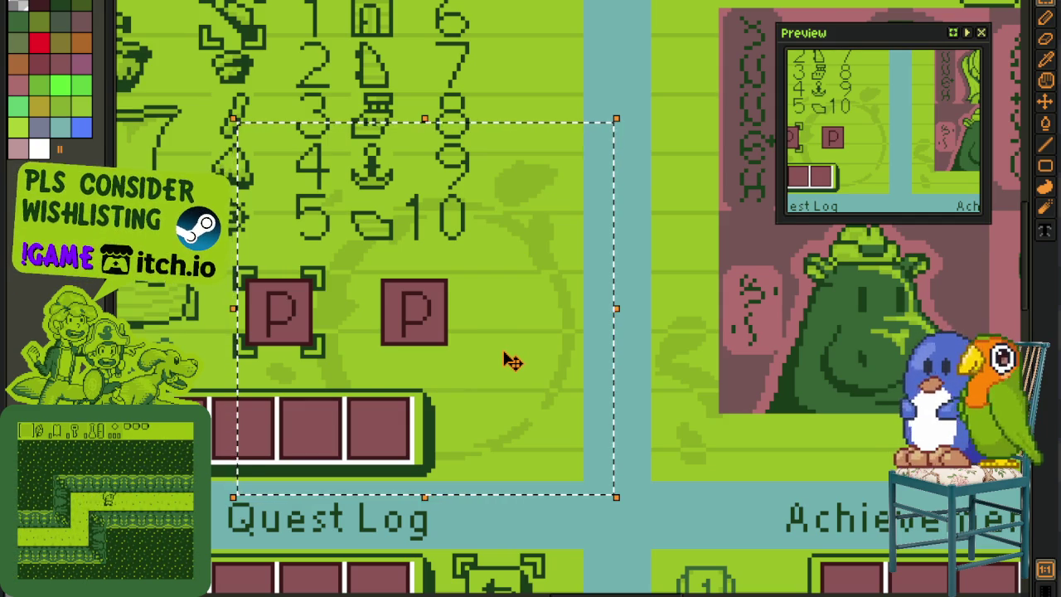
- Select the ship drawing, then scroll the Enemy Glossary mockup's layers panel
scroll(506, 356, "down", 1)
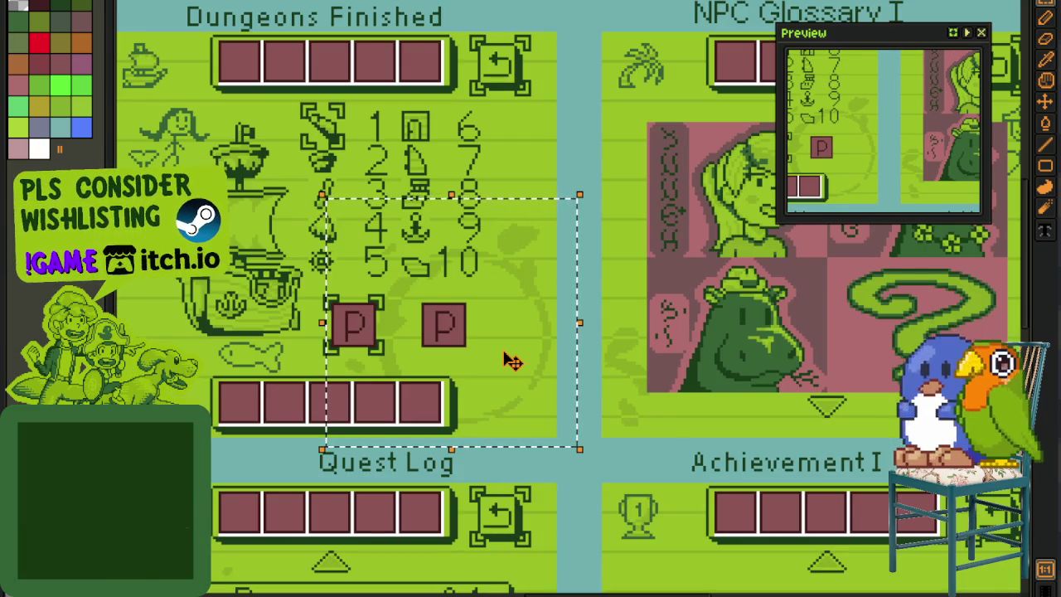
scroll(511, 360, "up", 2)
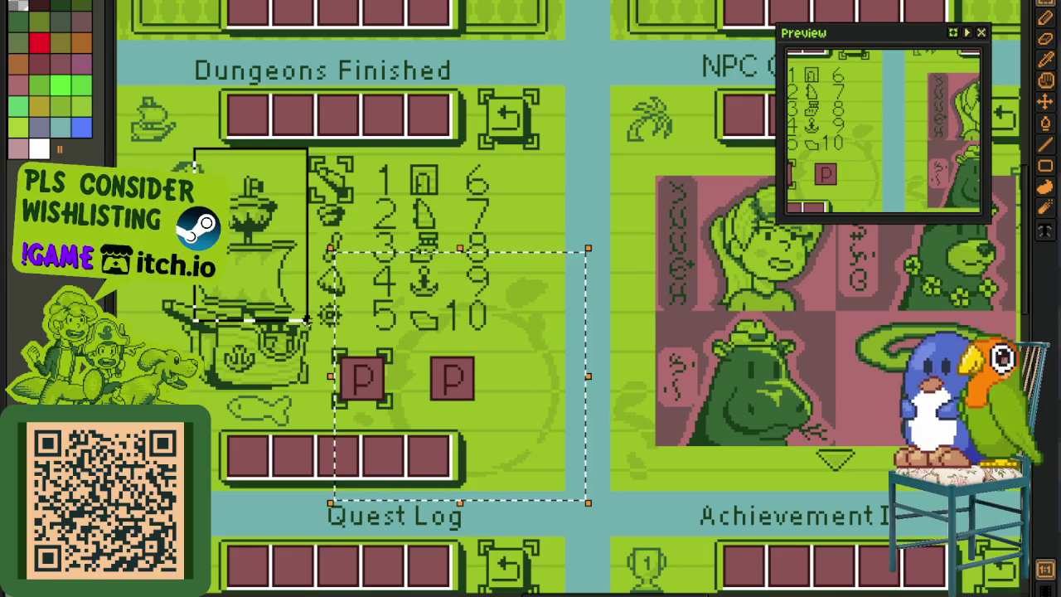
left_click_drag(307, 319, 311, 324)
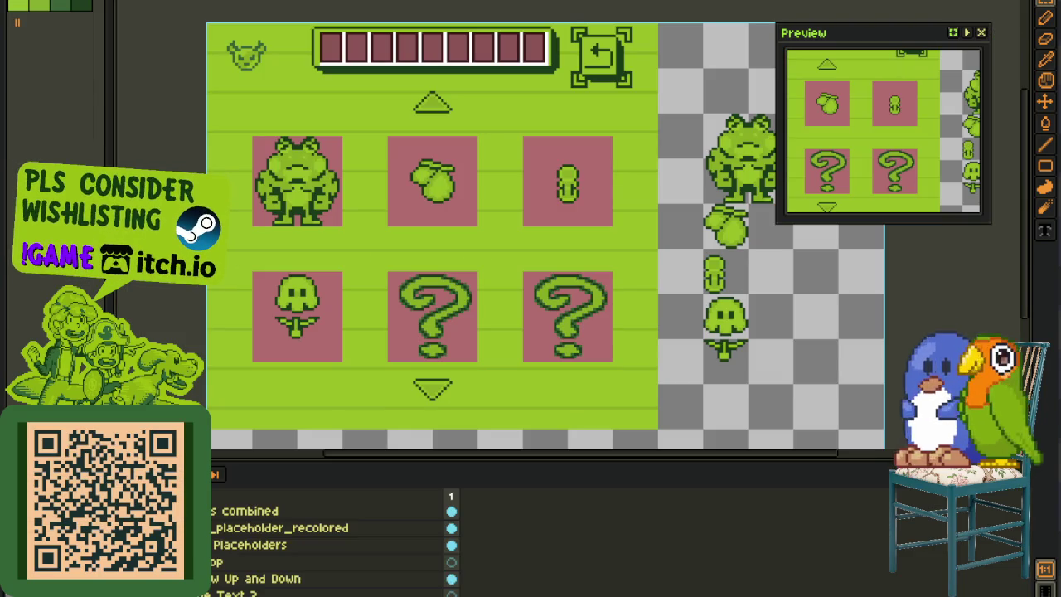
scroll(331, 543, "down", 1)
scroll(332, 543, "down", 2)
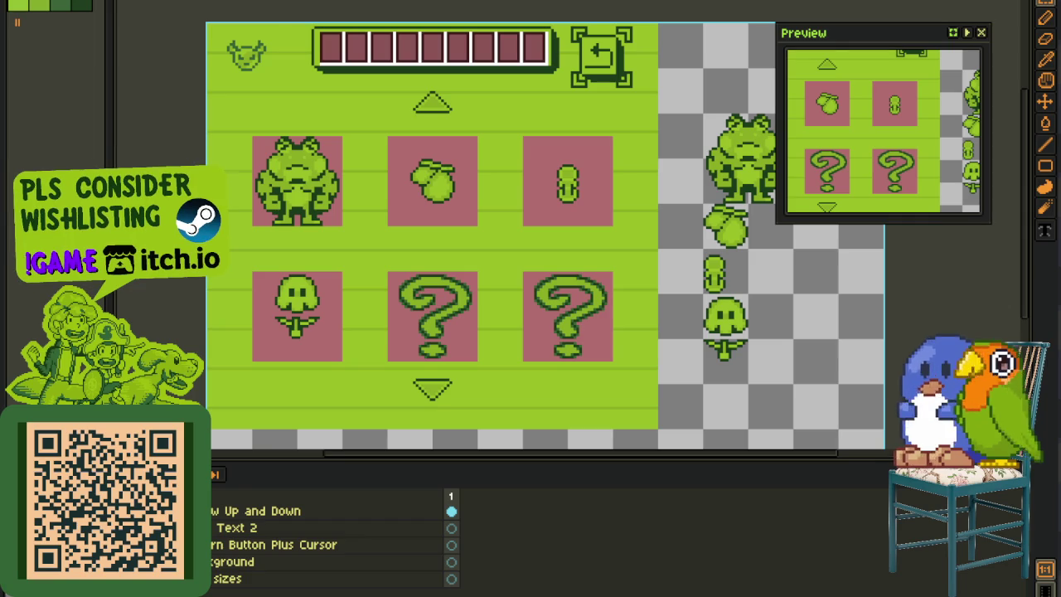
- Duplicate the Paper Background layer
scroll(331, 547, "down", 1)
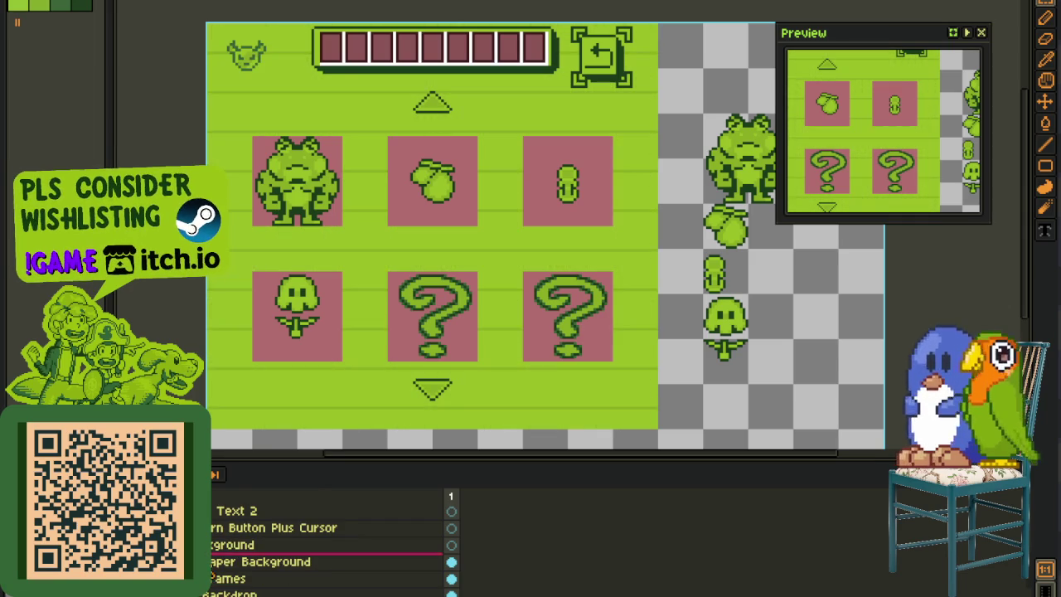
right_click(257, 562)
left_click(249, 566)
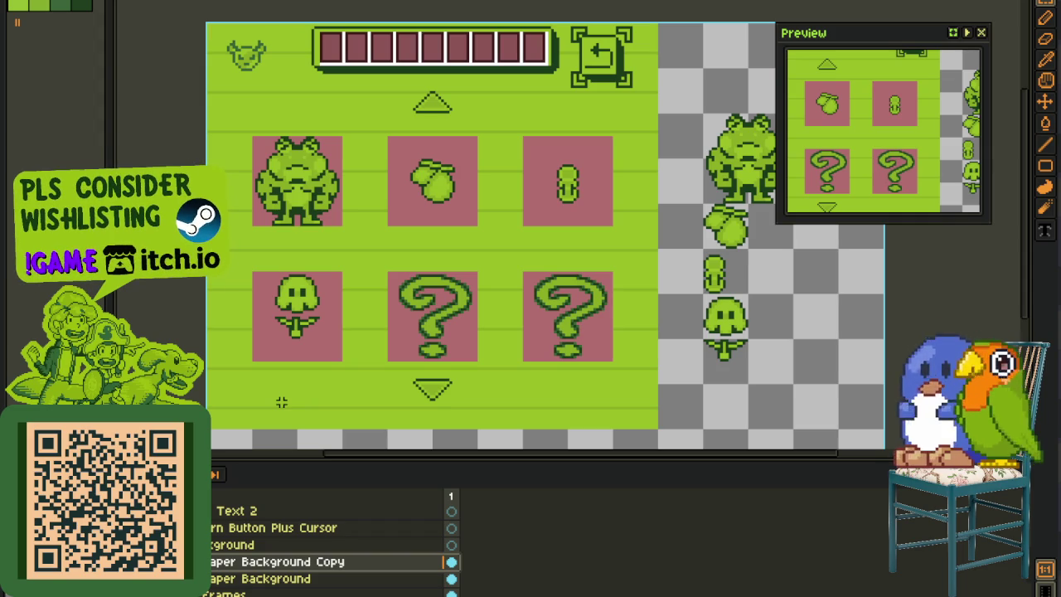
- Hide the timeline, zoom over the enemy grid, and switch to the frog detail sprite
key("Tab")
scroll(282, 402, "up", 2)
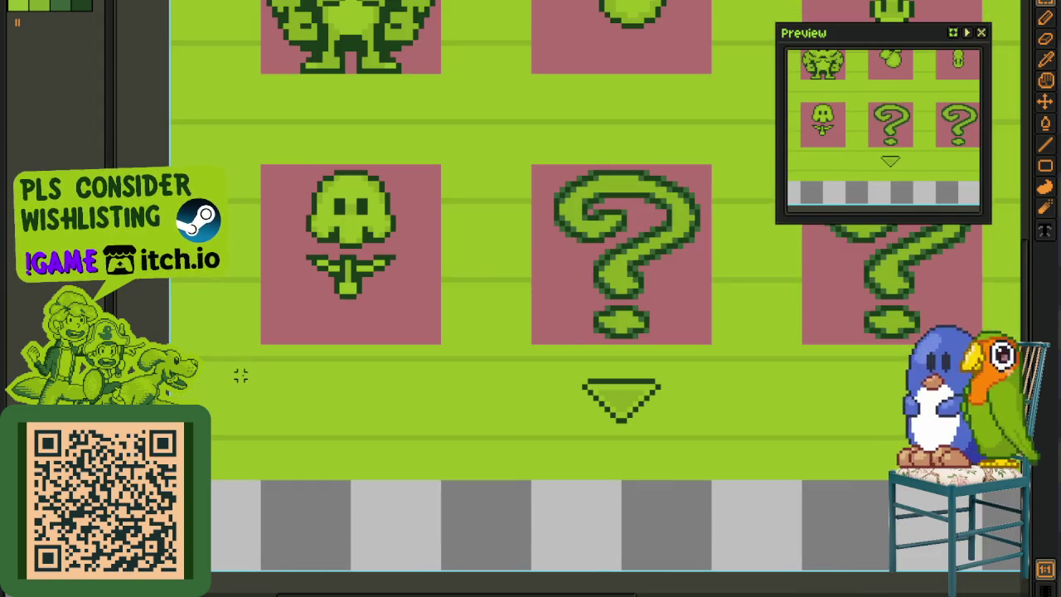
scroll(262, 392, "down", 1)
scroll(266, 402, "down", 1)
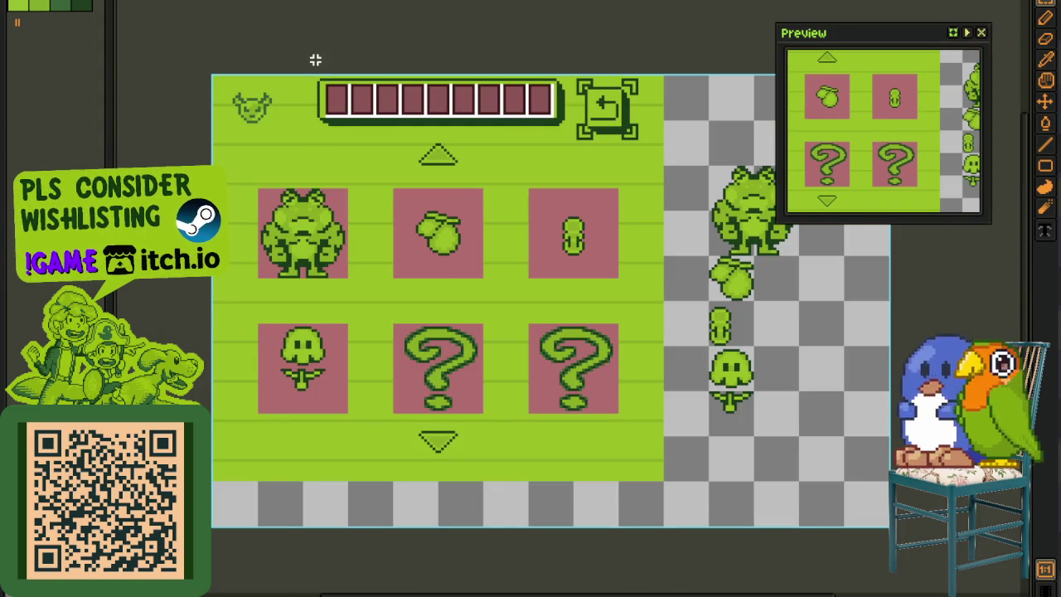
key("ctrl+Tab")
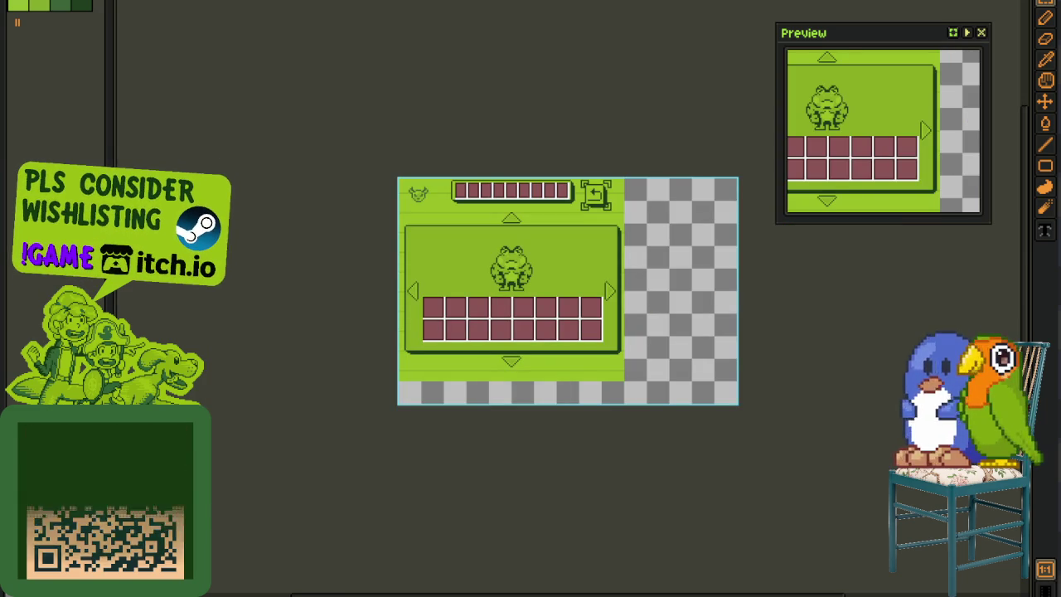
- Cycle past the character portraits sheet to the full UI mockup sheet and zoom in
key("ctrl+Tab")
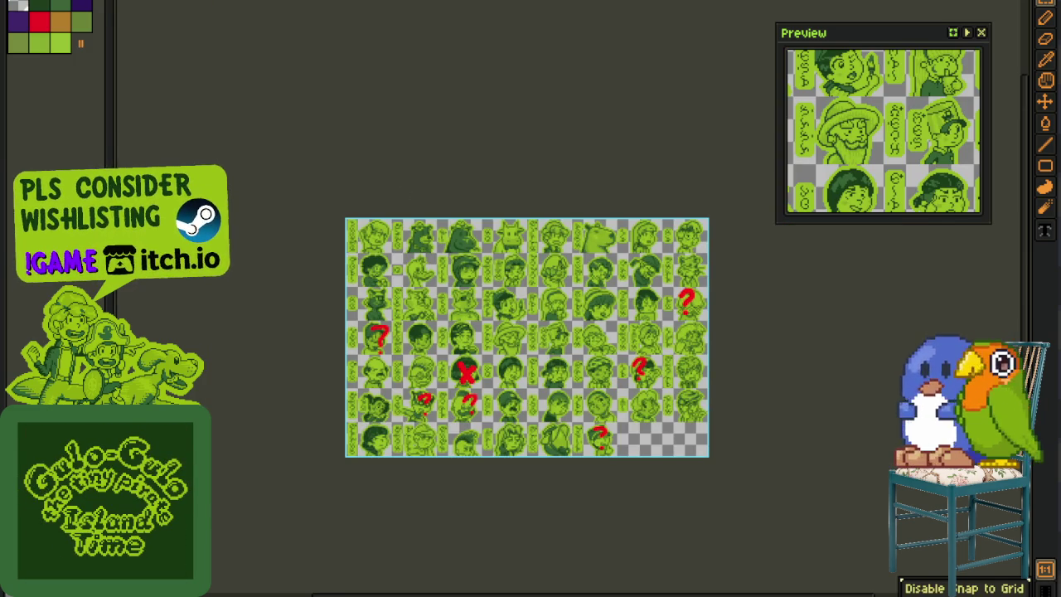
key("ctrl+Tab")
scroll(389, 207, "down", 1)
scroll(514, 344, "up", 1)
scroll(513, 344, "up", 2)
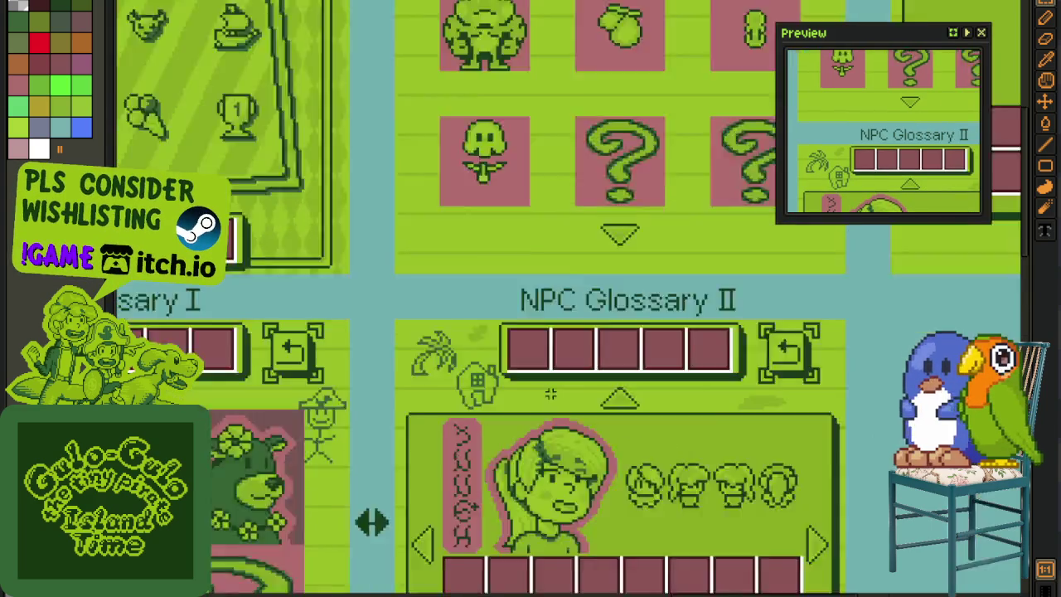
scroll(489, 398, "up", 2)
scroll(464, 456, "up", 2)
scroll(445, 501, "up", 2)
scroll(445, 501, "up", 1)
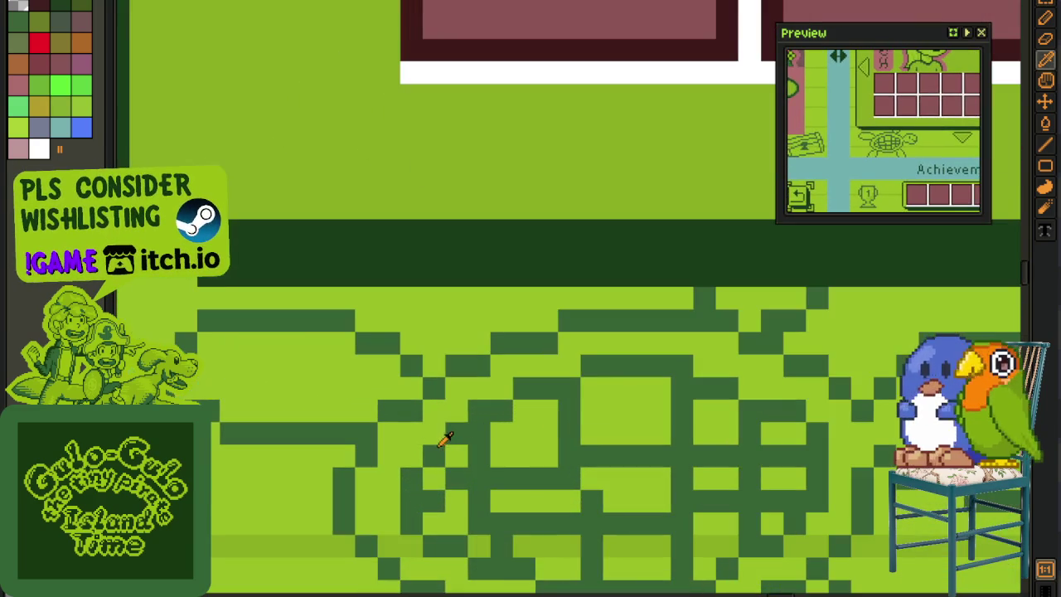
scroll(436, 453, "up", 1)
- Check the dark green swatch's hex value 306230, close the editor, and pan to the frog panel
key("b")
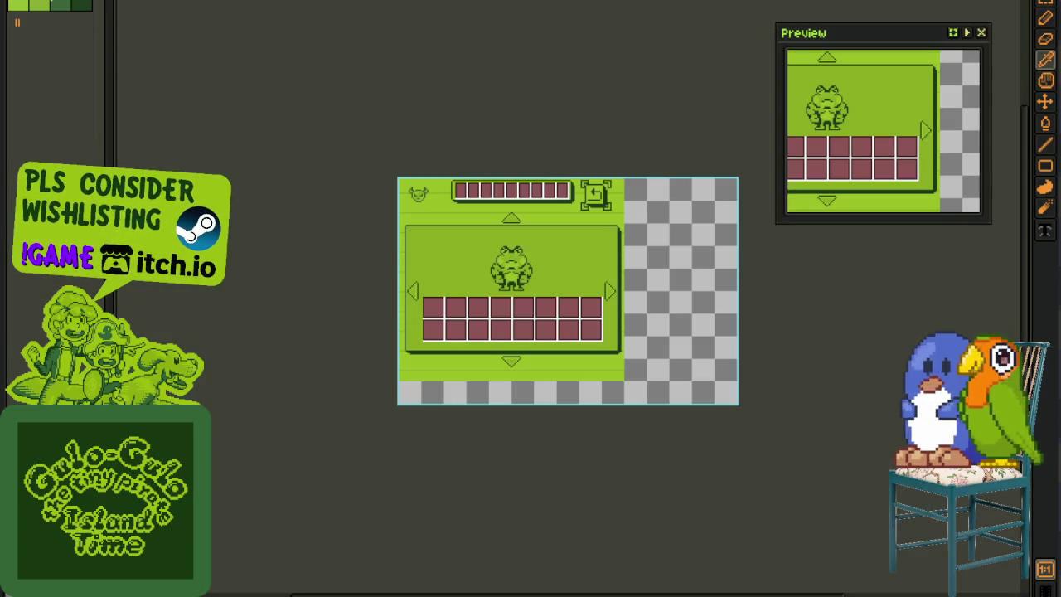
scroll(520, 301, "up", 1)
scroll(581, 269, "up", 1)
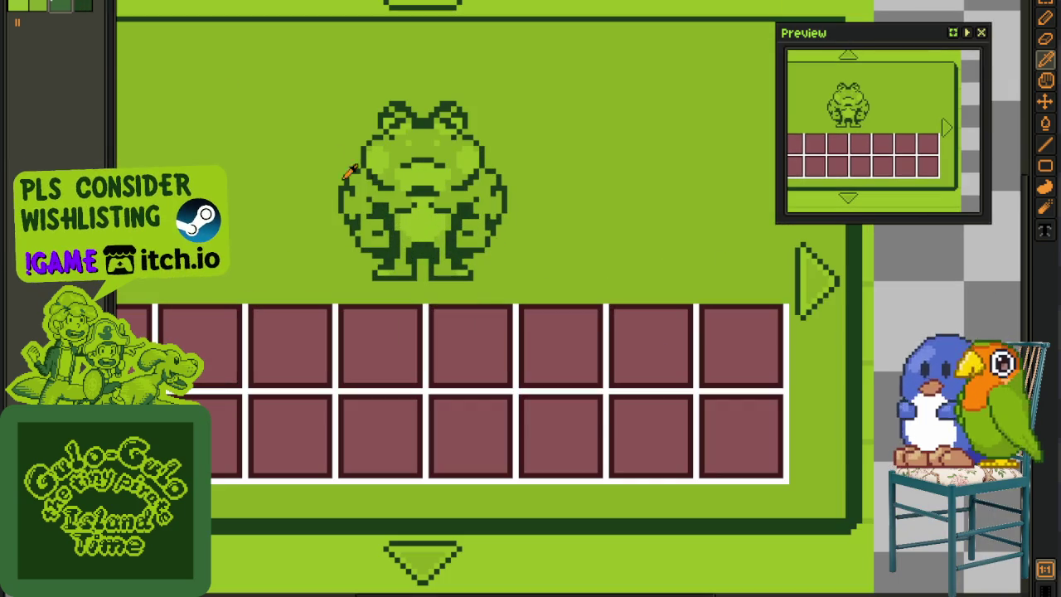
scroll(207, 116, "up", 1)
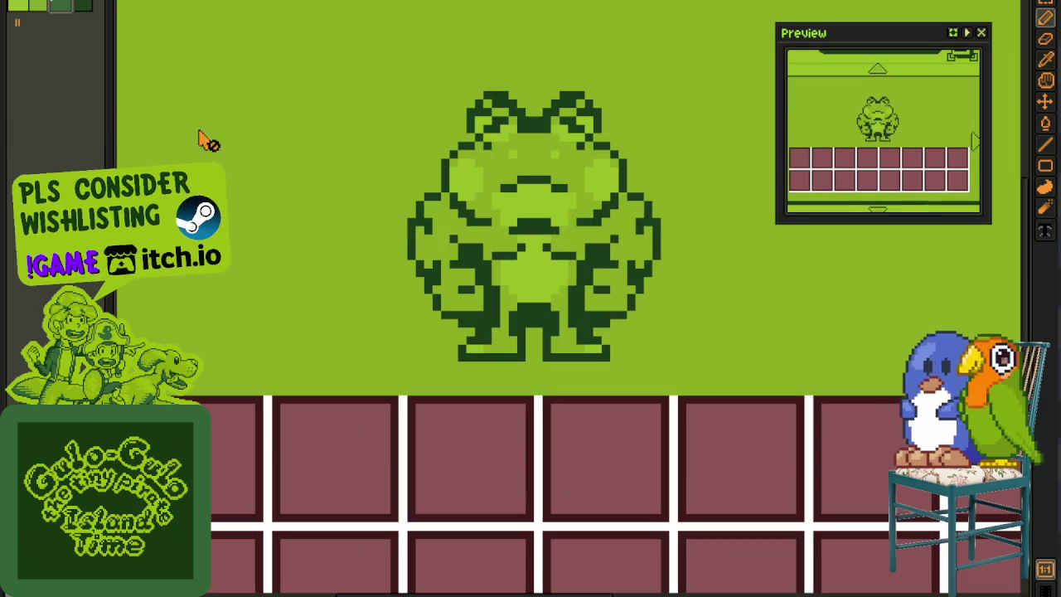
double_click(61, 7)
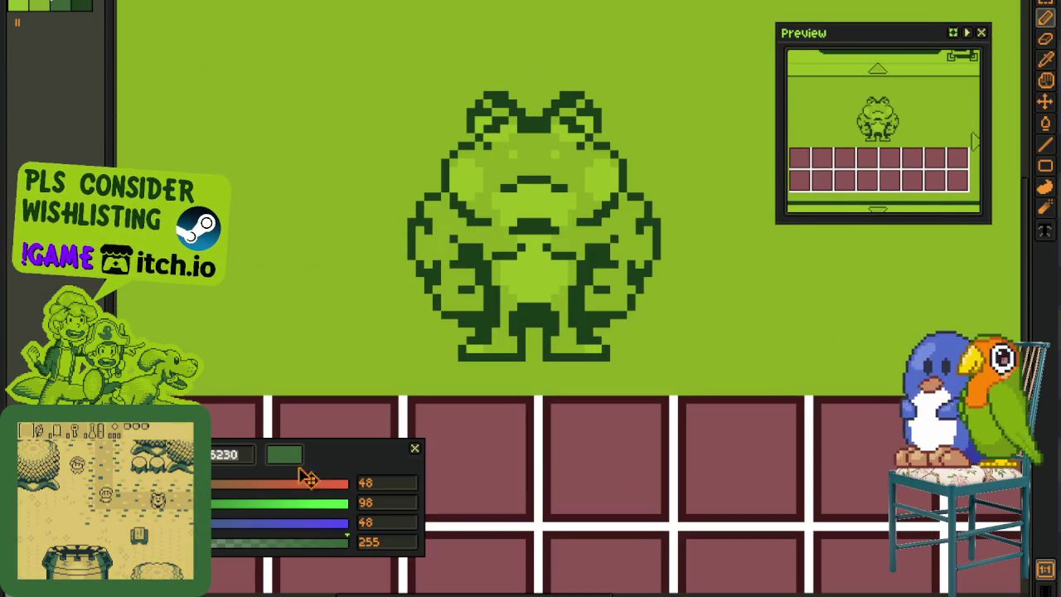
left_click_drag(439, 440, 663, 379)
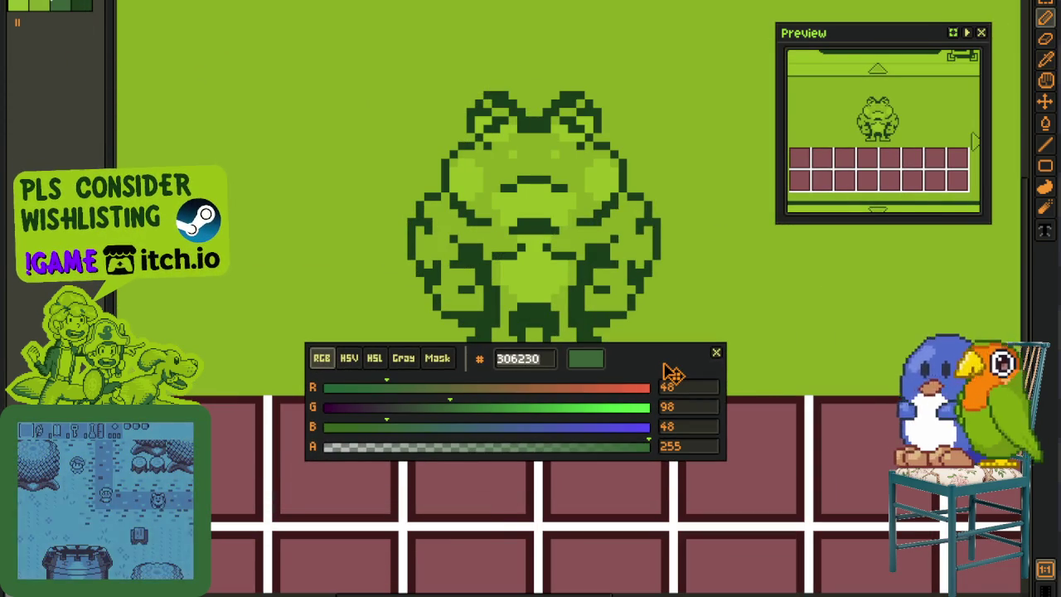
left_click(704, 358)
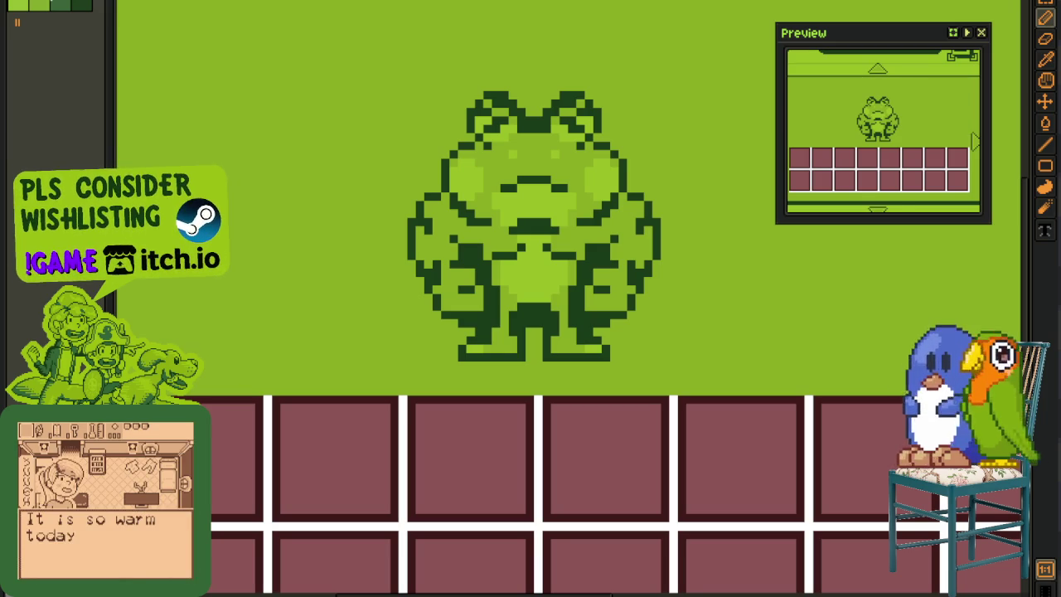
scroll(450, 160, "down", 3)
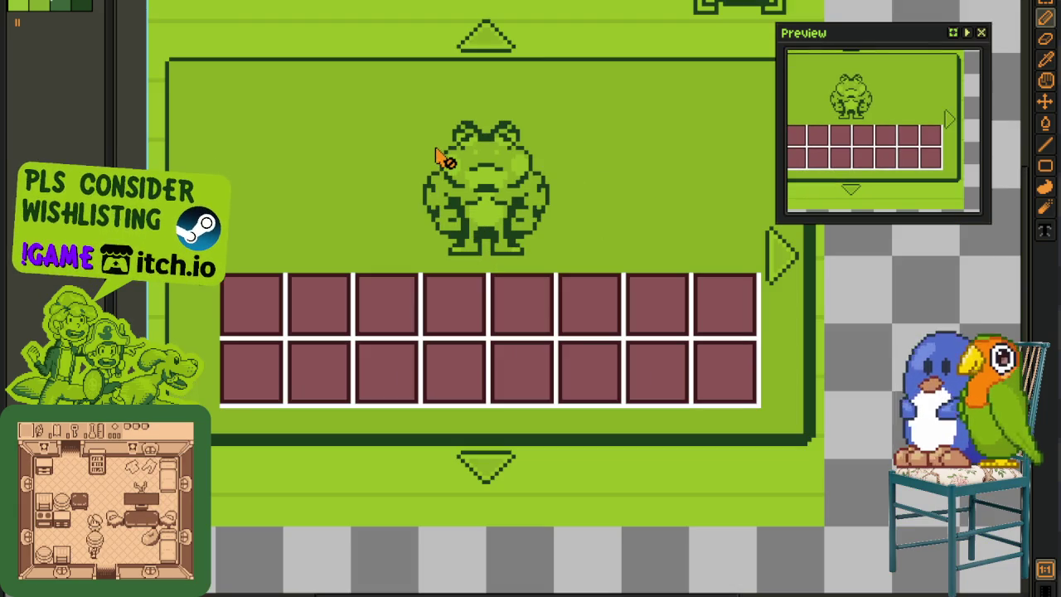
key("space")
left_click_drag(449, 126, 343, 201)
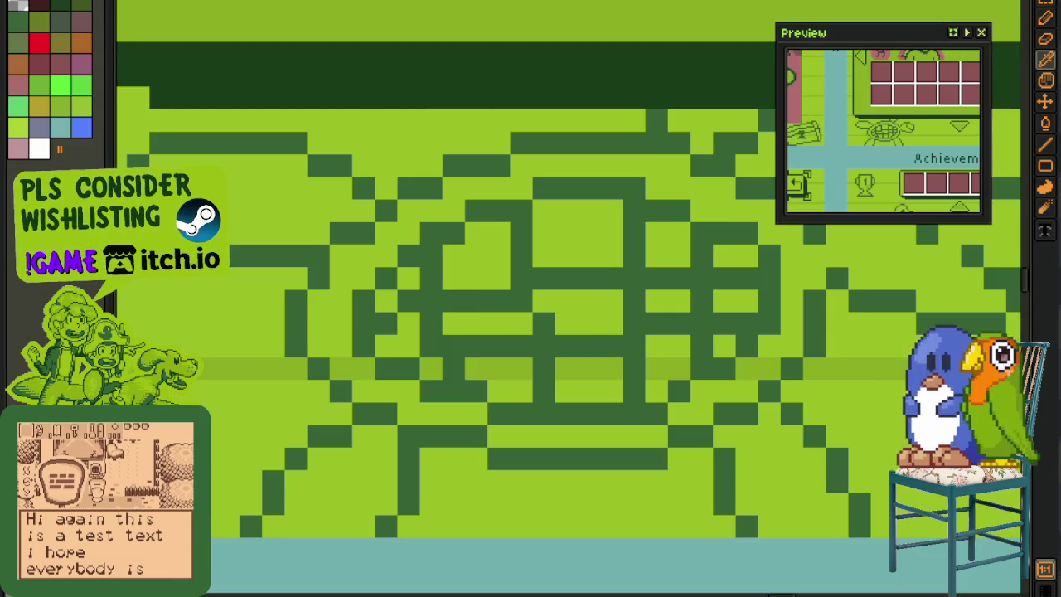
- Zoom and pan across the UI sheet toward the Enemy Glossary I grid sprite
scroll(388, 106, "down", 2)
scroll(351, 241, "up", 2)
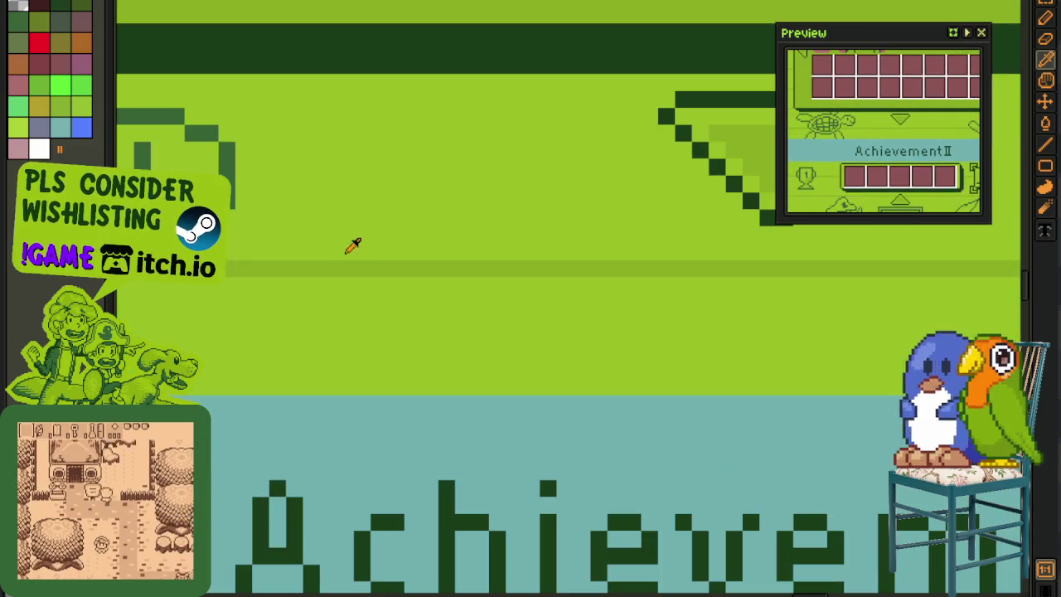
scroll(348, 254, "down", 3)
scroll(365, 252, "down", 1)
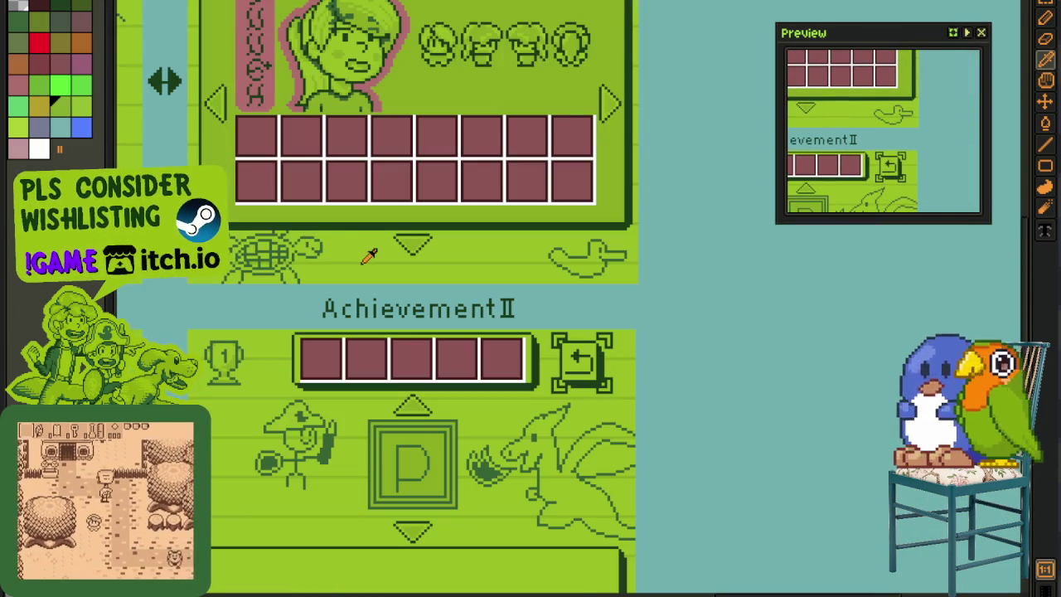
key("space")
scroll(395, 218, "up", 2)
scroll(428, 442, "up", 4)
scroll(405, 379, "up", 3)
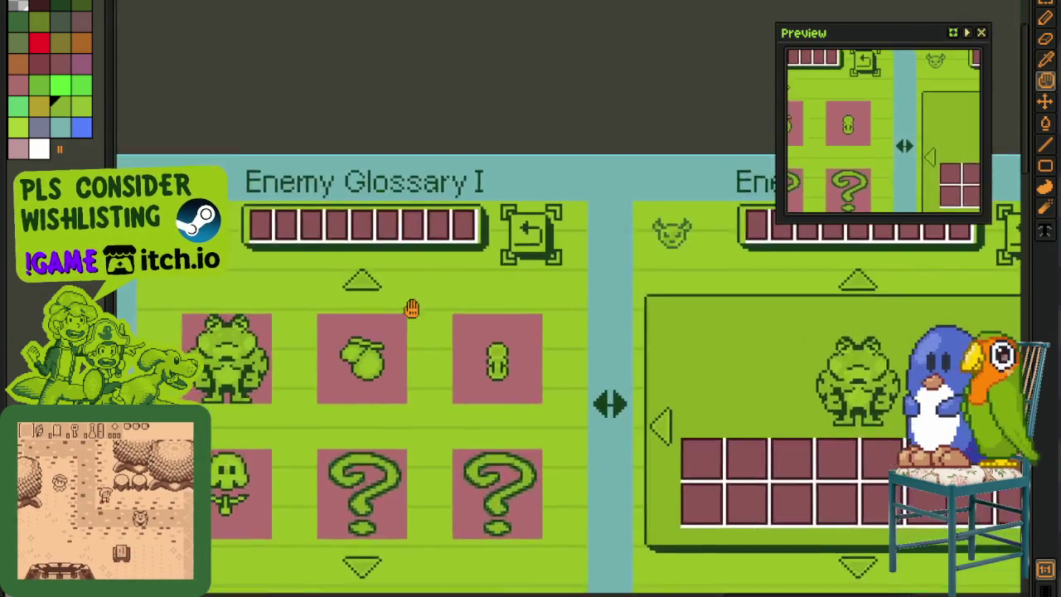
scroll(407, 147, "up", 1)
scroll(407, 147, "down", 2)
scroll(407, 147, "down", 2)
scroll(725, 327, "down", 1)
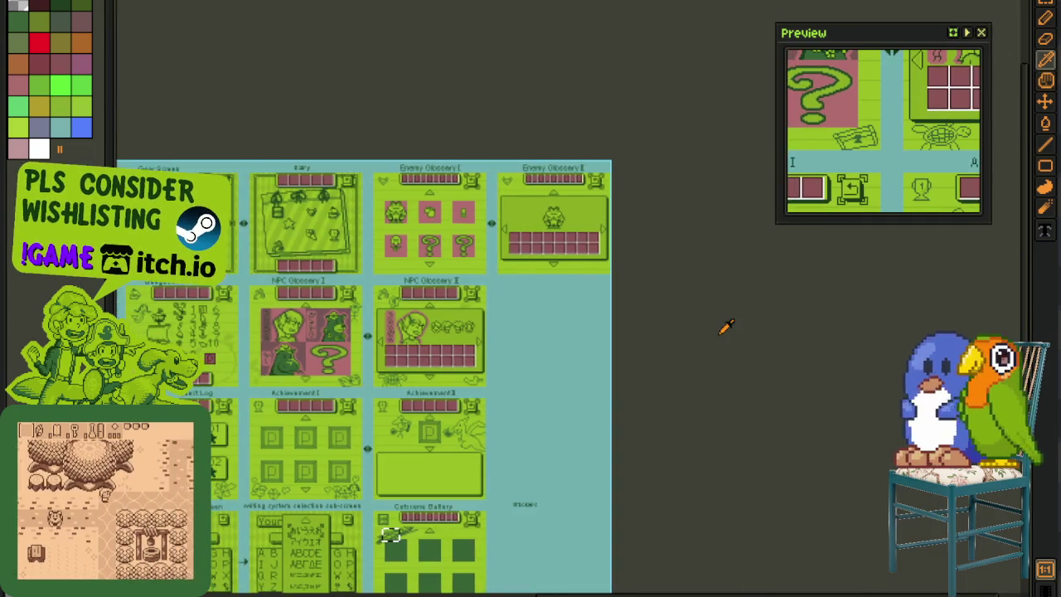
scroll(584, 213, "up", 5)
scroll(311, 322, "down", 2)
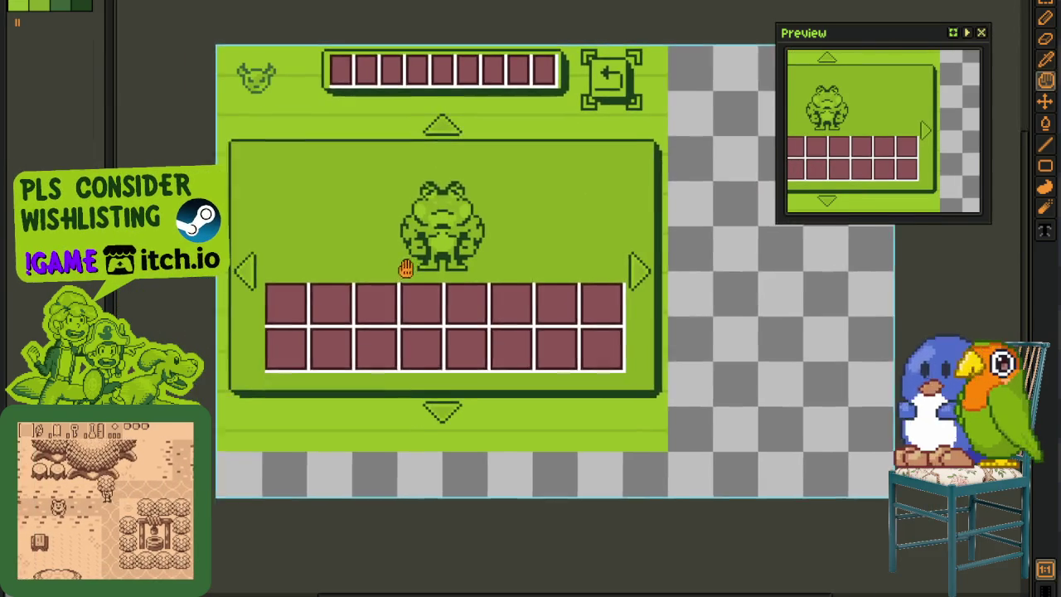
scroll(311, 321, "up", 2)
scroll(267, 434, "down", 2)
- Show the layers timeline on the Enemy Glossary I grid, then hide it again
key("Tab")
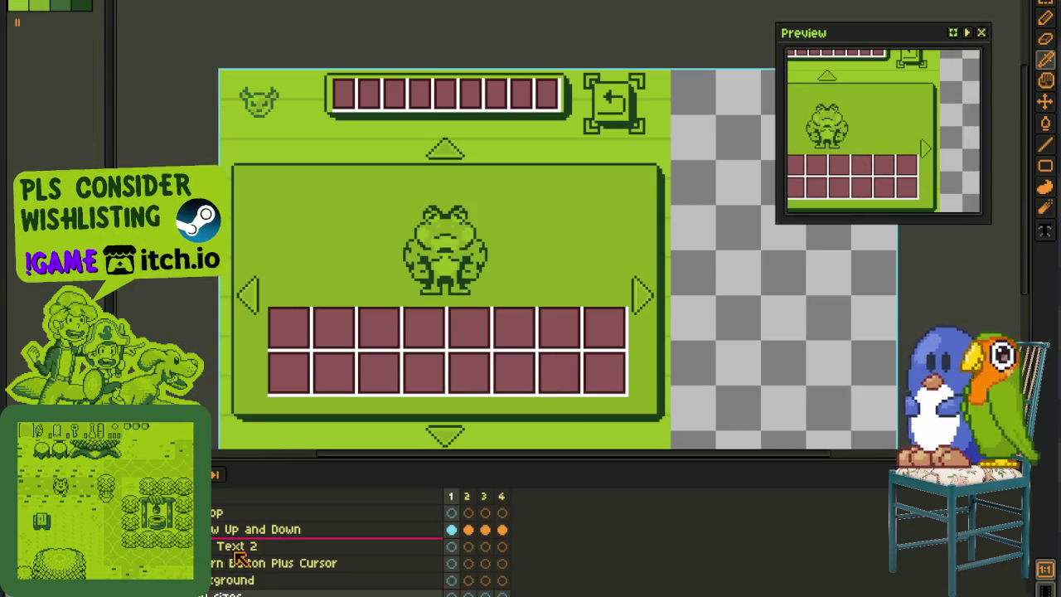
scroll(284, 547, "down", 1)
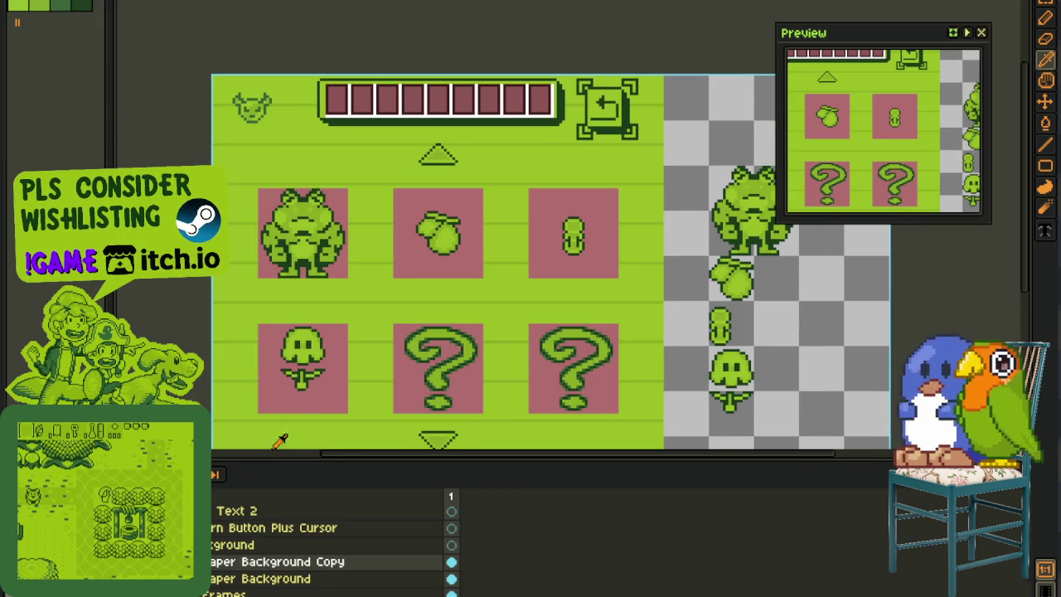
key("Tab")
- Sample the faint green and draw a freehand line below the lower row of enemy icons
scroll(263, 456, "up", 2)
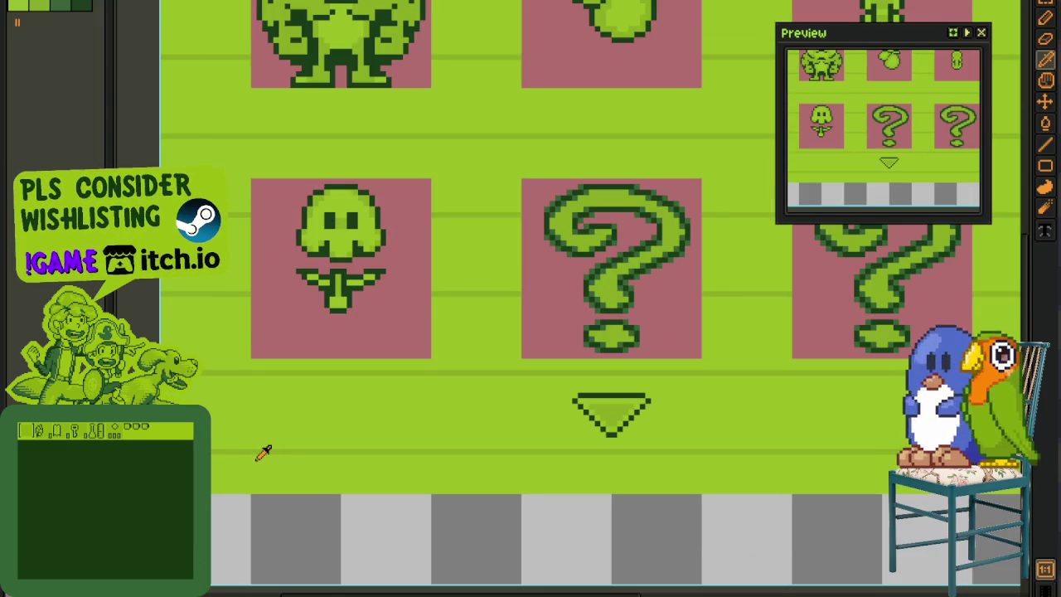
key("b")
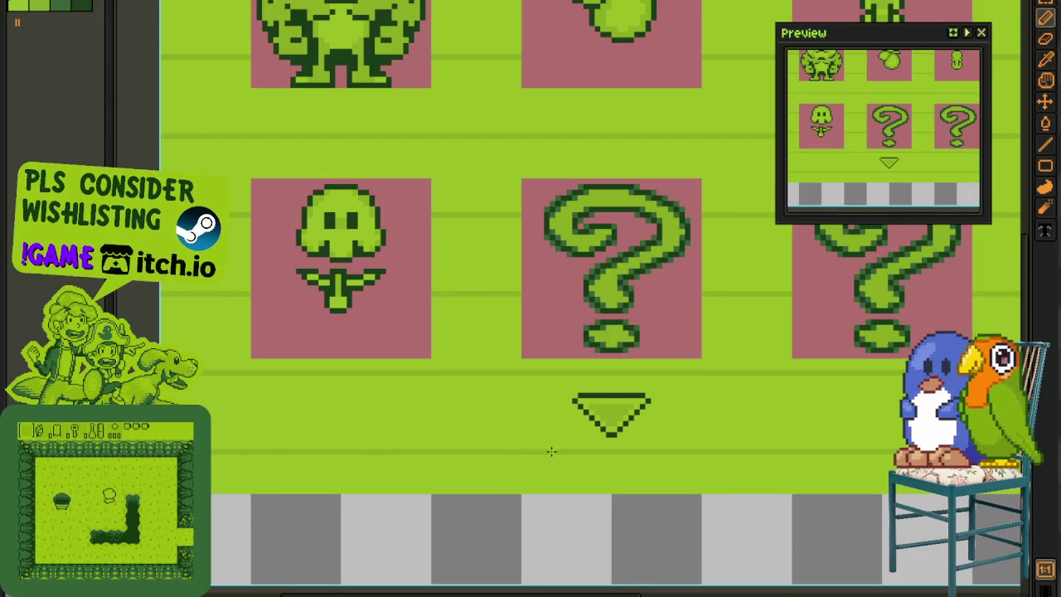
key("i")
key("b")
scroll(170, 429, "up", 1)
mouse_move(203, 383)
left_mouse_down()
mouse_move(519, 470)
mouse_move(677, 466)
left_mouse_up()
scroll(677, 466, "down", 2)
scroll(677, 466, "up", 2)
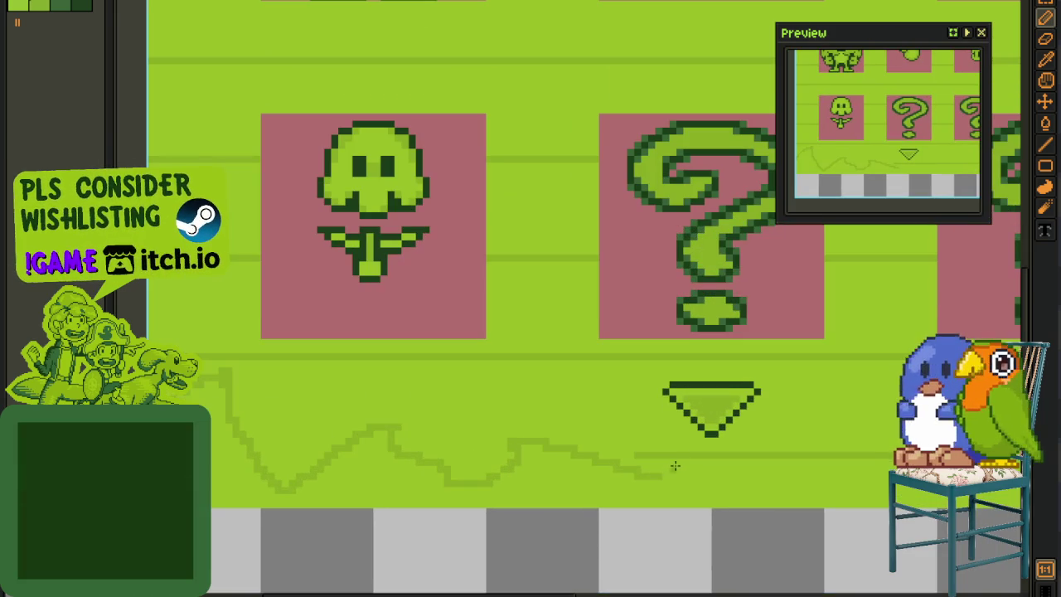
- Smooth the line's stepped pixels, filling a gap and painting over a stray step pixel
key("i")
scroll(664, 457, "up", 1)
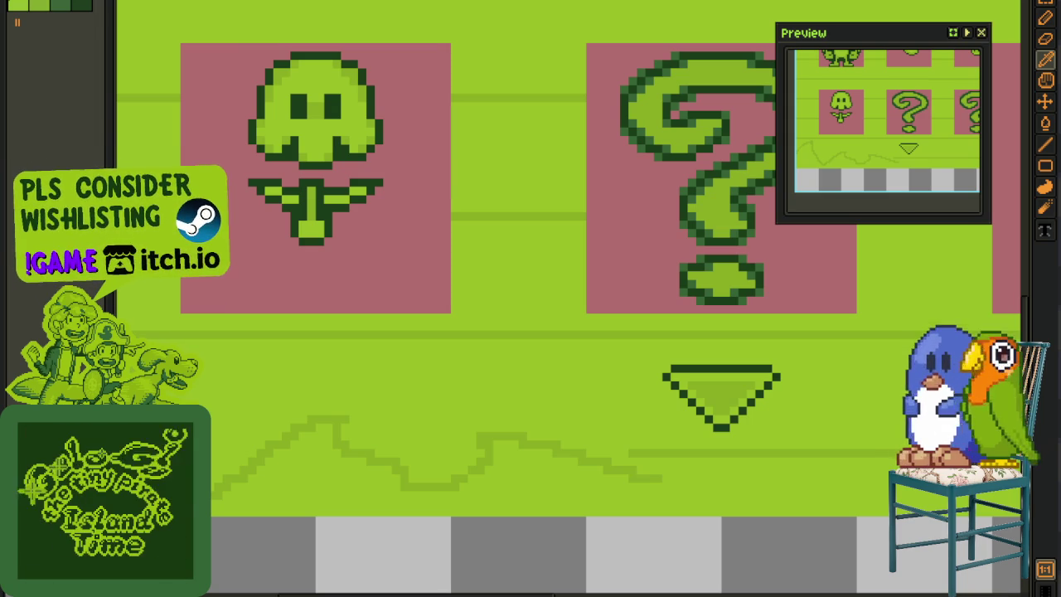
scroll(623, 441, "up", 1)
key("b")
scroll(668, 461, "up", 2)
mouse_move(568, 488)
left_mouse_down()
mouse_move(514, 469)
mouse_move(584, 426)
left_mouse_up()
left_click(555, 432)
scroll(575, 426, "down", 1)
scroll(575, 426, "down", 2)
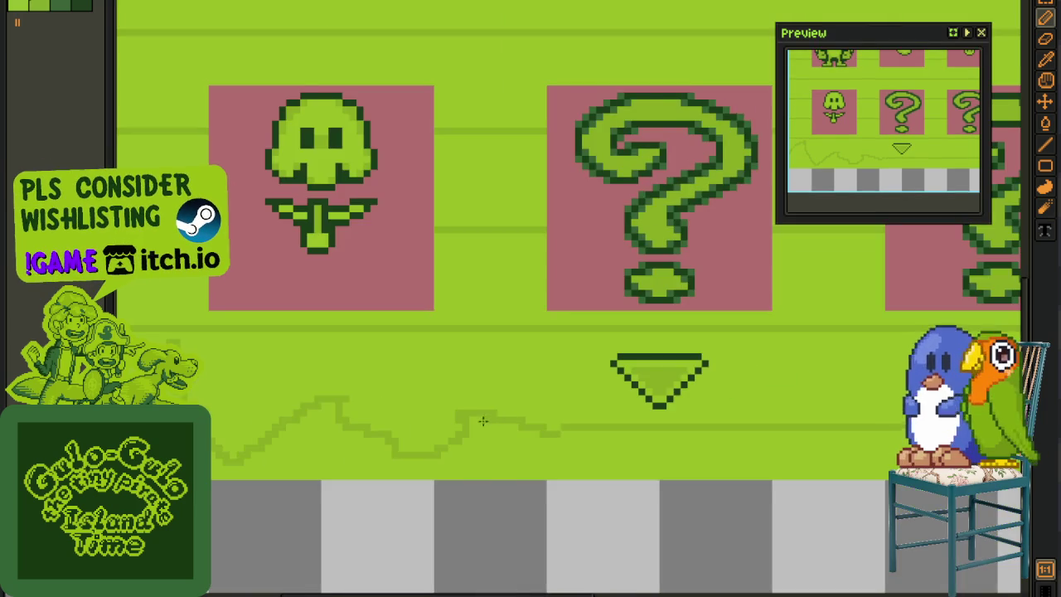
scroll(514, 442, "up", 2)
key("b")
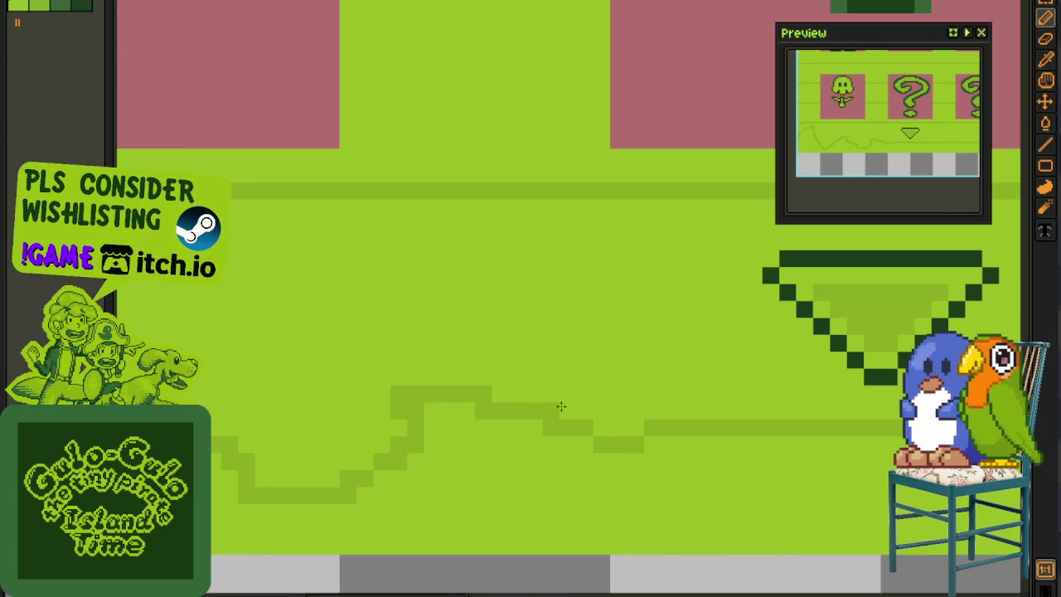
left_click(485, 390)
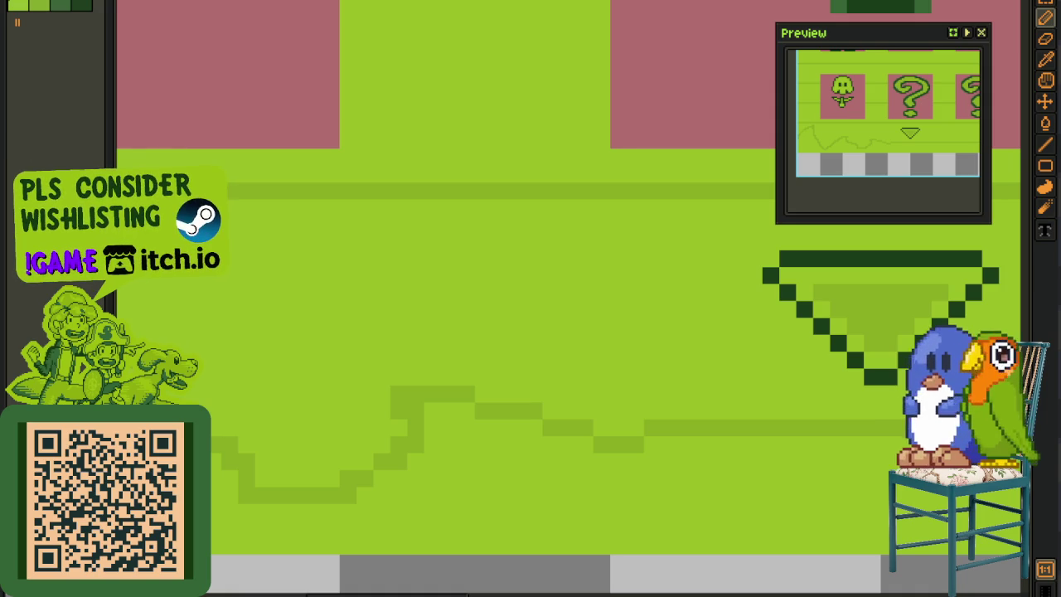
scroll(192, 287, "down", 3)
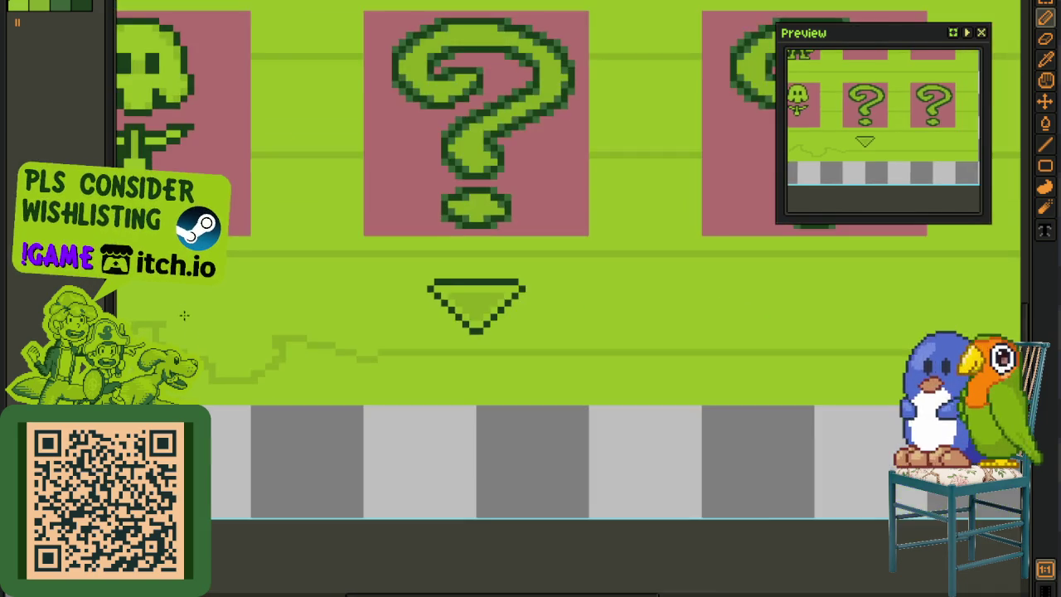
- Remove the old faint zigzag line beneath the question-mark tiles
scroll(254, 351, "down", 1)
left_click_drag(254, 351, 540, 445)
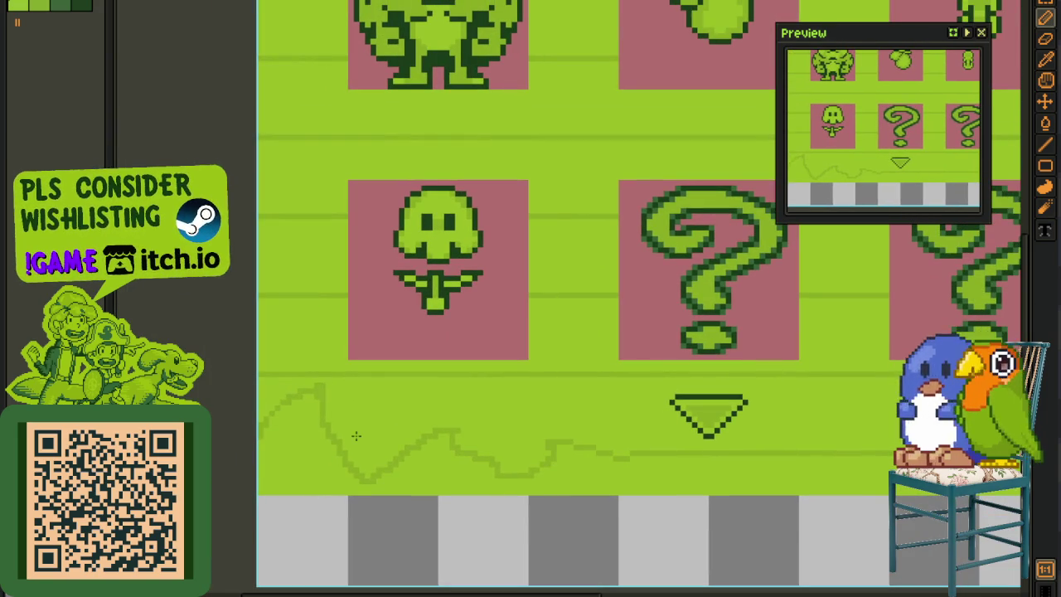
key("i")
scroll(587, 440, "up", 2)
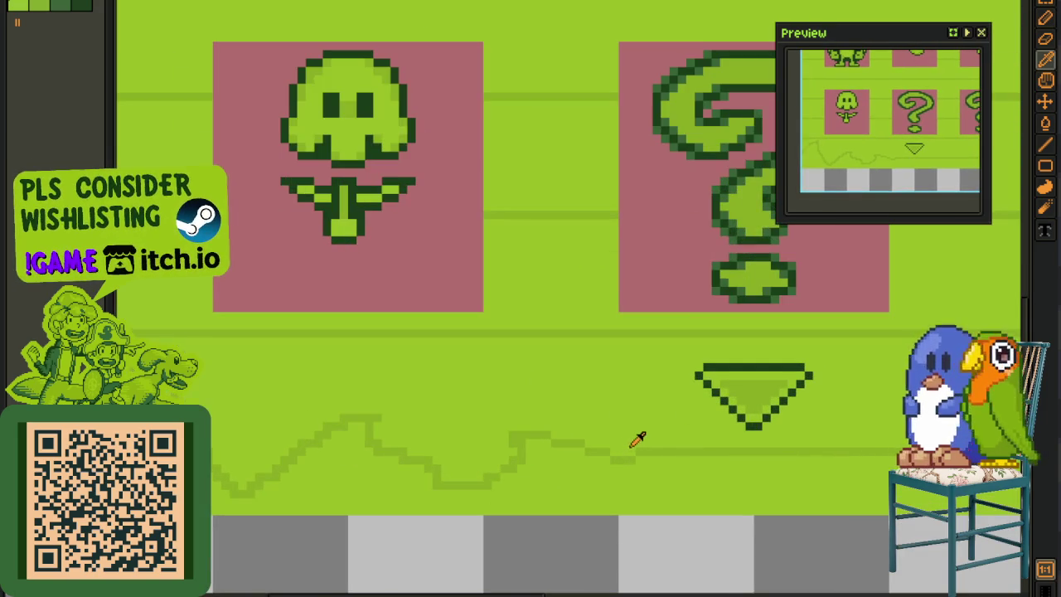
key("g")
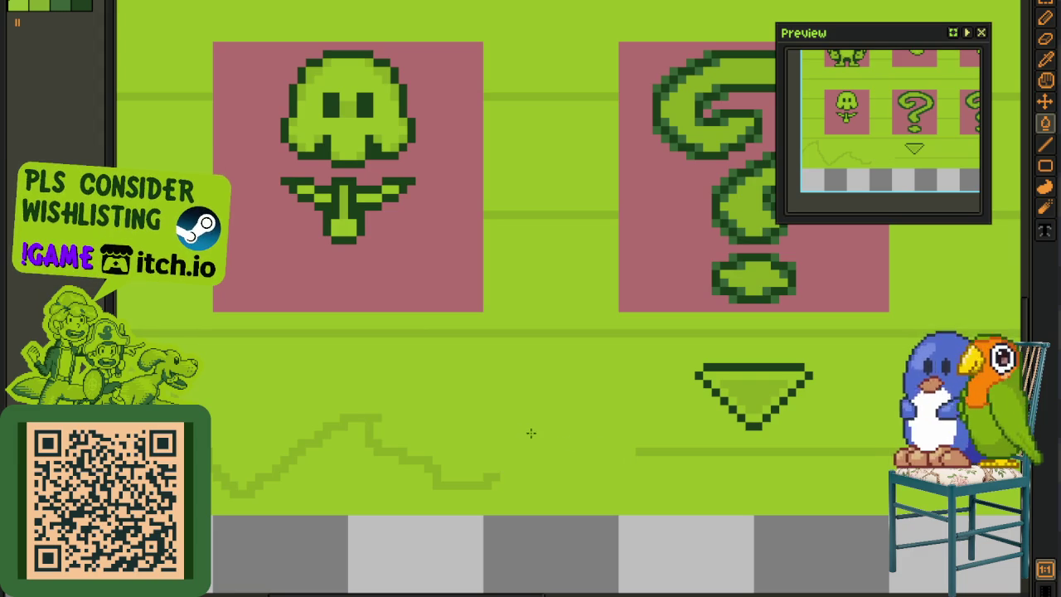
left_click(392, 446)
scroll(356, 435, "down", 2)
- Draw a dark floor line extending left past the mushroom tile
key("i")
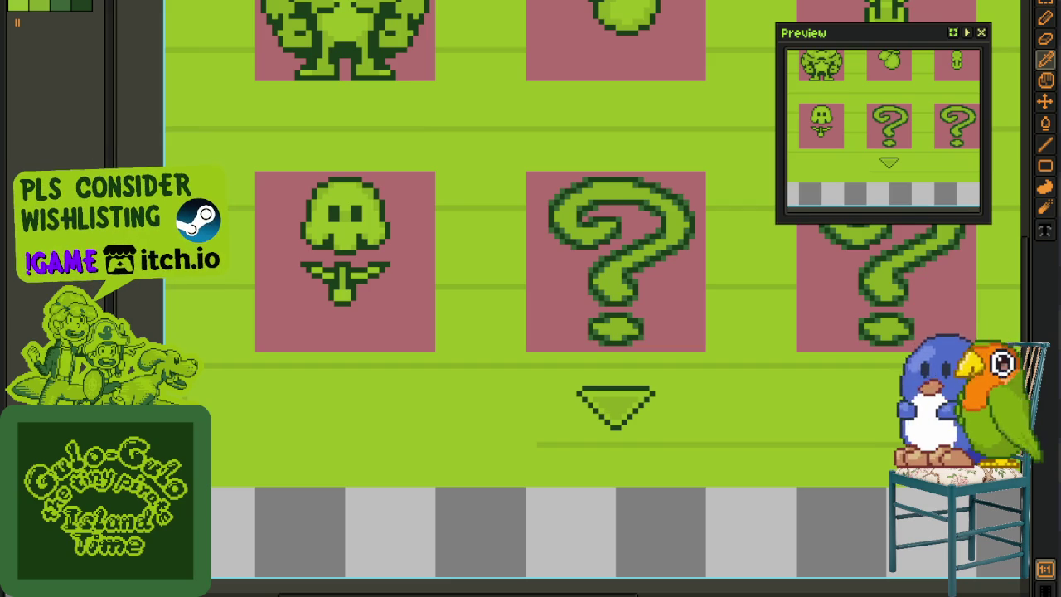
scroll(571, 438, "up", 1)
key("b")
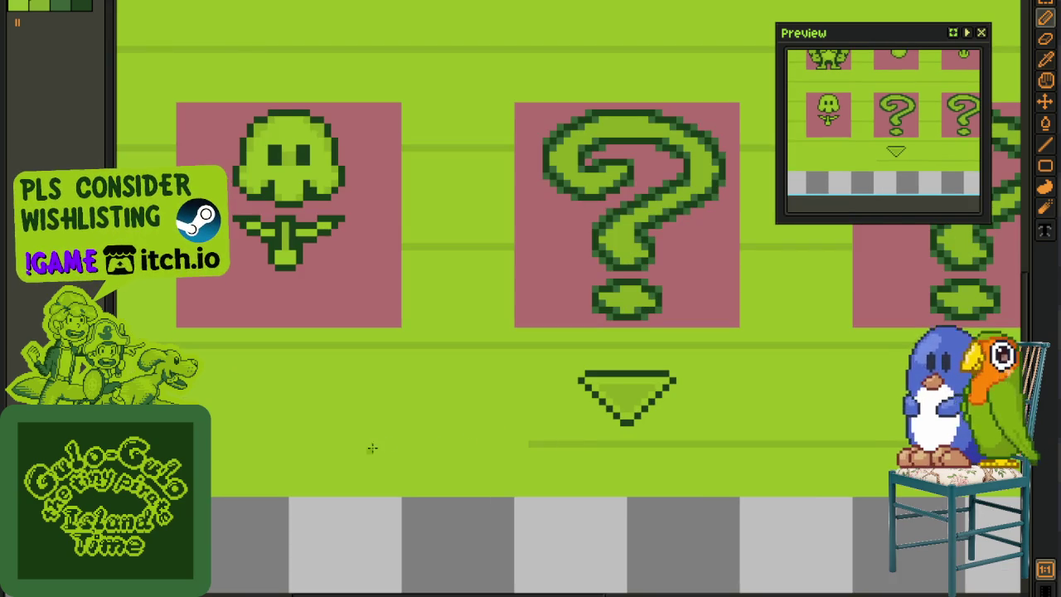
mouse_move(531, 446)
left_mouse_down()
mouse_move(245, 448)
mouse_move(256, 445)
left_mouse_up()
scroll(396, 473, "up", 1)
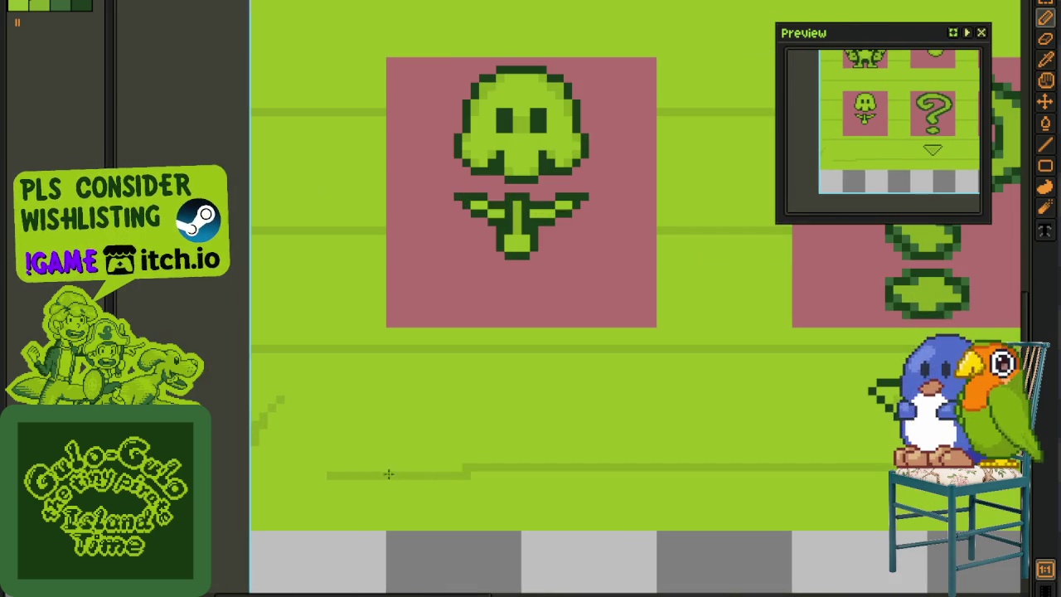
- Draw a stepped diagonal line at the lower left and shade beneath it darker green
key("u")
key("g")
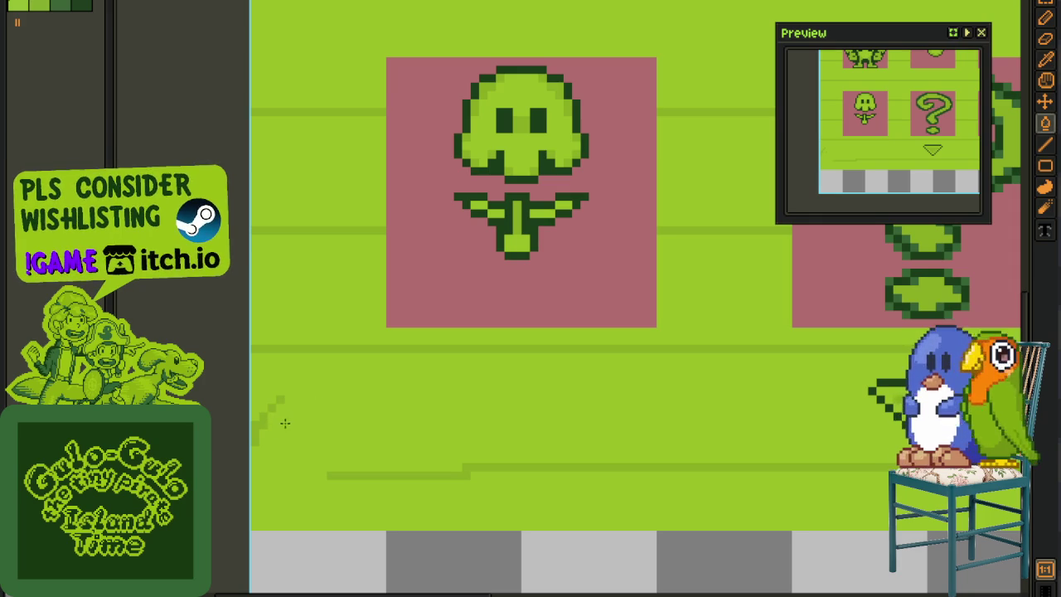
key("i")
key("b")
left_click_drag(355, 476, 257, 511)
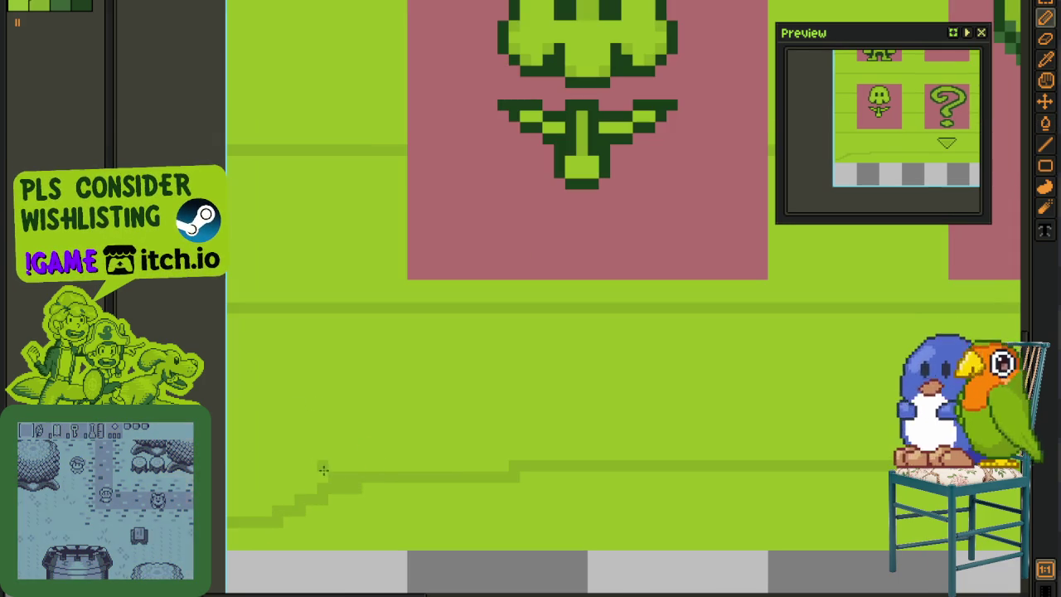
scroll(331, 470, "up", 1)
mouse_move(354, 475)
left_mouse_down()
mouse_move(245, 431)
mouse_move(249, 506)
left_mouse_up()
scroll(330, 503, "down", 2)
scroll(331, 504, "down", 1)
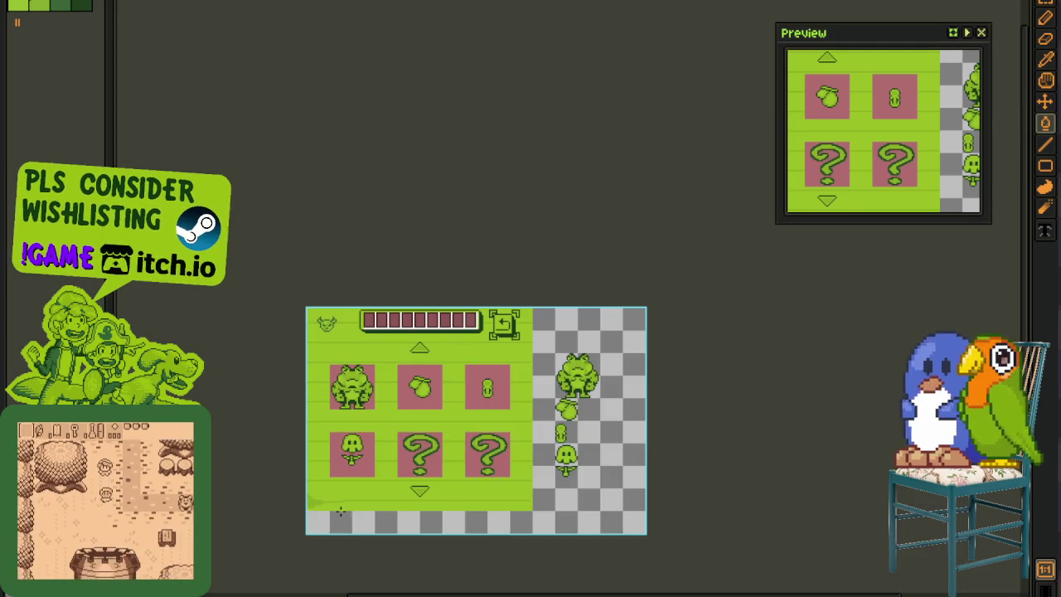
- Draw a light green stepped slope and a short stroke under the flower tile
scroll(331, 503, "up", 3)
scroll(331, 504, "up", 1)
scroll(323, 497, "up", 1)
key("i")
key("b")
left_click_drag(232, 502, 377, 423)
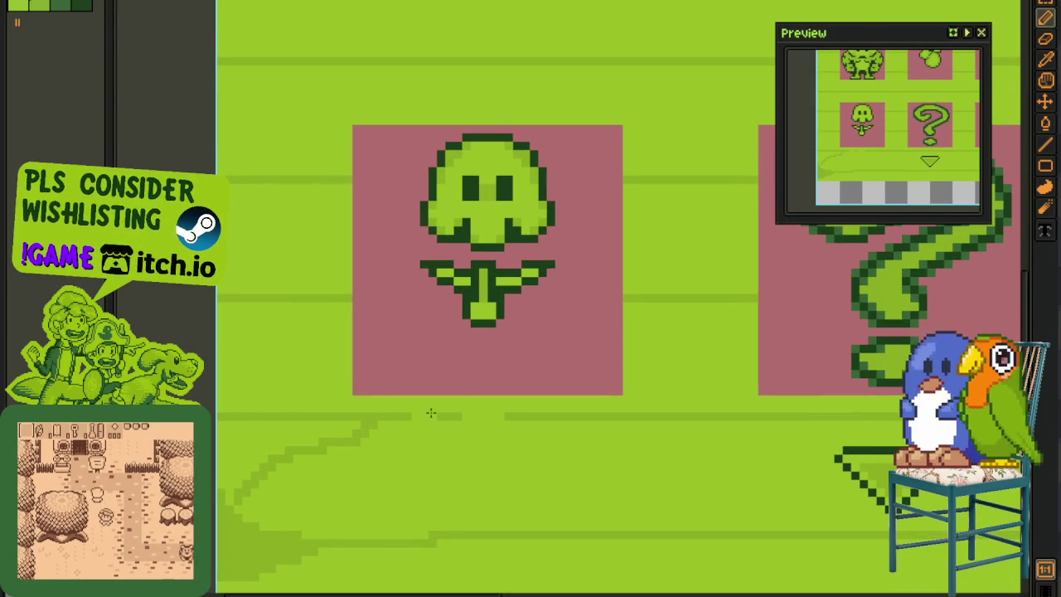
left_click_drag(403, 408, 469, 409)
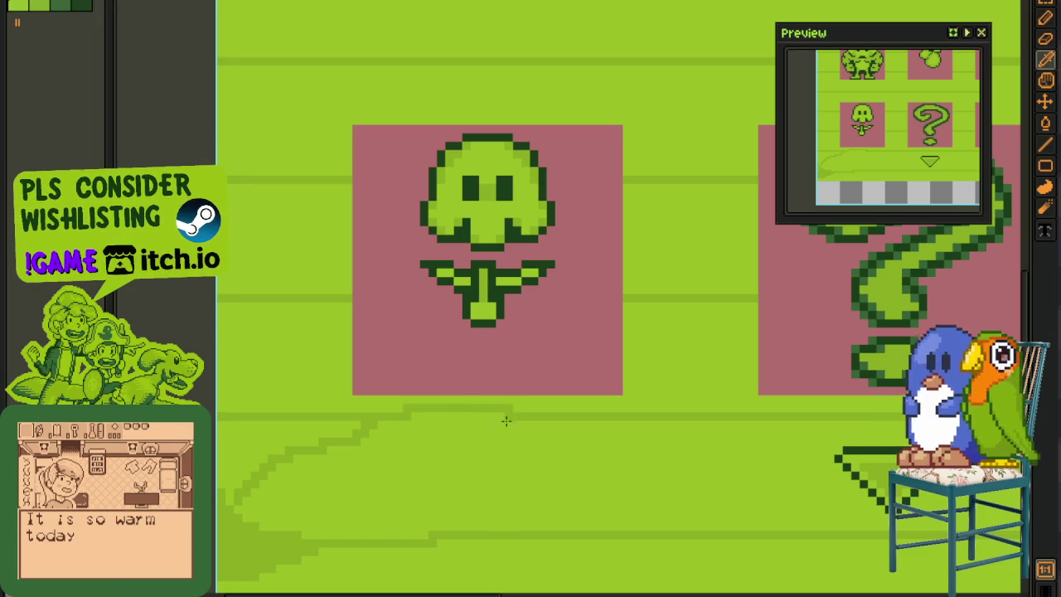
- Fill the area above the slope lighter green and add another stepped stroke further left
key("g")
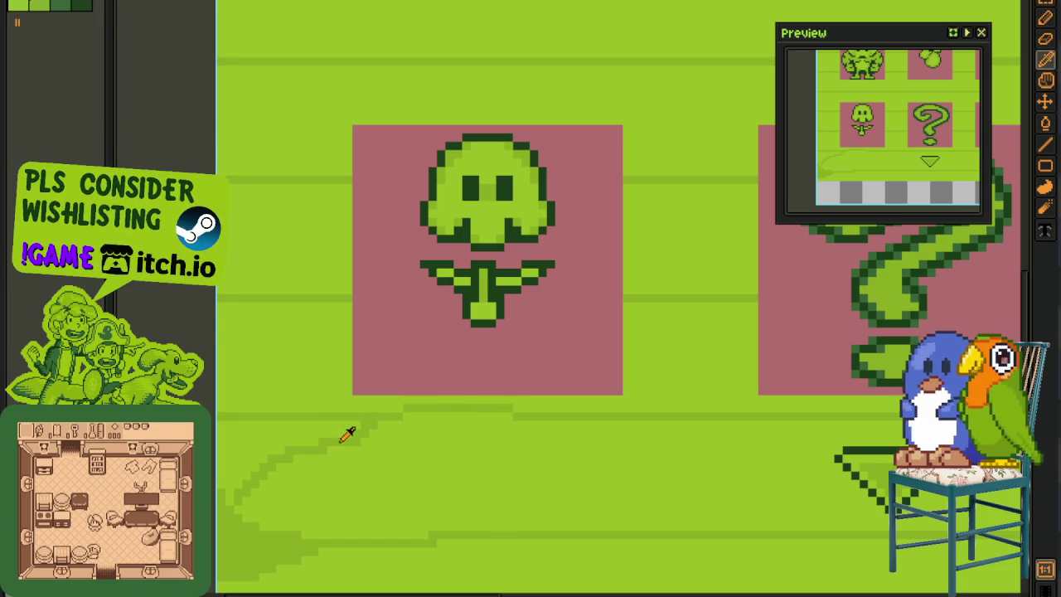
left_click(330, 431)
key("b")
left_click_drag(322, 419, 235, 382)
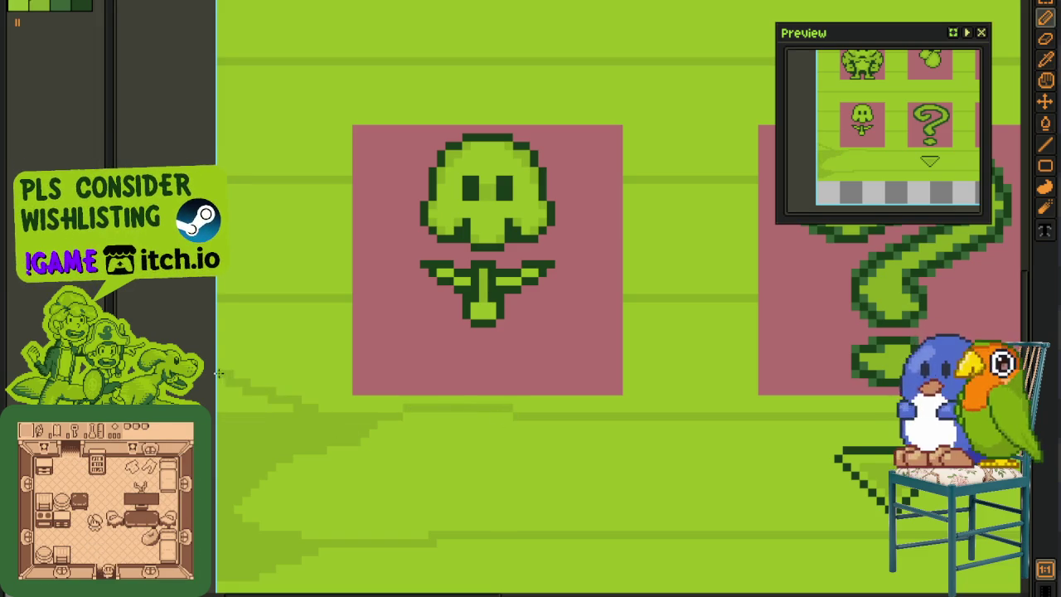
scroll(306, 457, "down", 3)
scroll(300, 467, "down", 1)
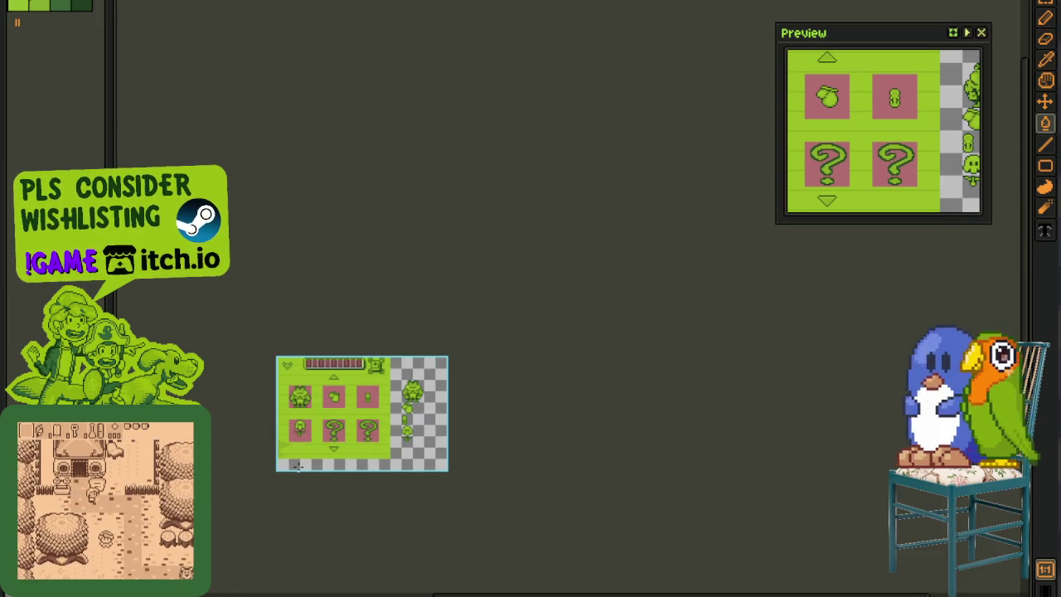
scroll(296, 467, "up", 1)
key("b")
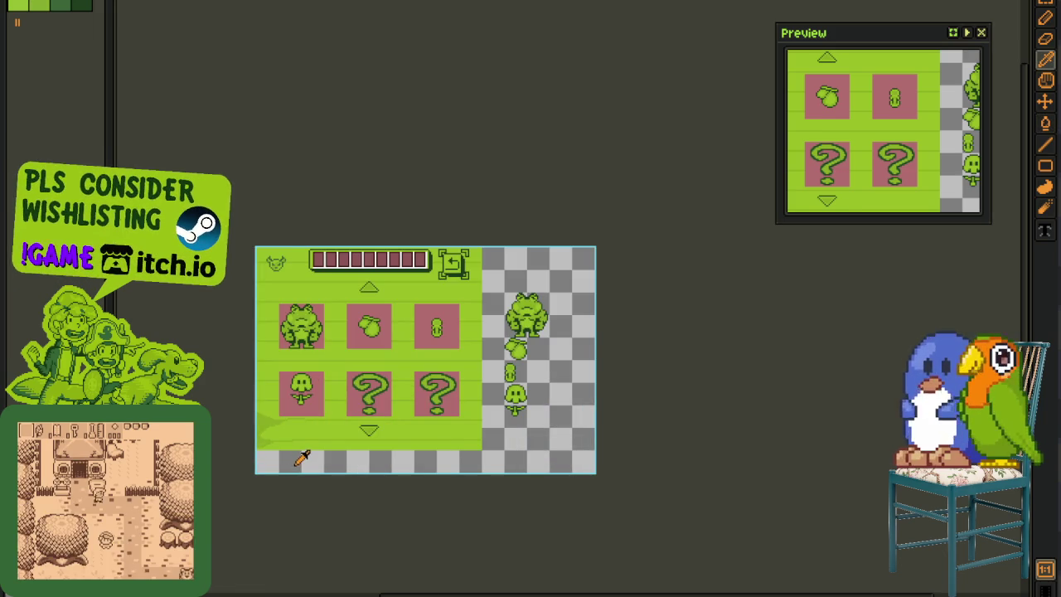
scroll(310, 417, "up", 1)
scroll(405, 465, "up", 1)
scroll(420, 434, "up", 1)
left_click_drag(411, 403, 442, 540)
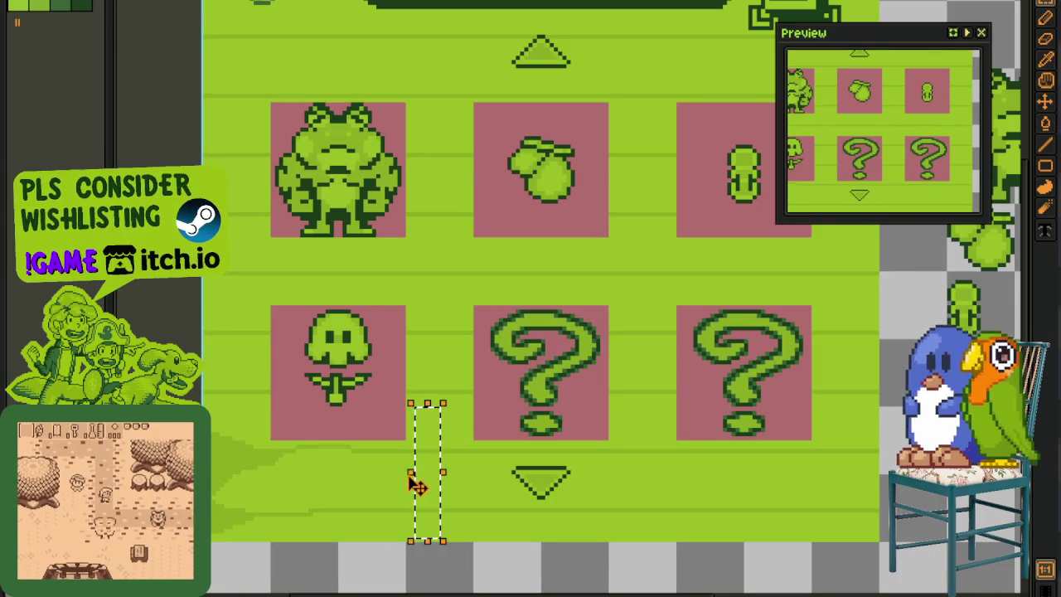
left_click_drag(407, 474, 223, 547)
scroll(220, 546, "down", 1)
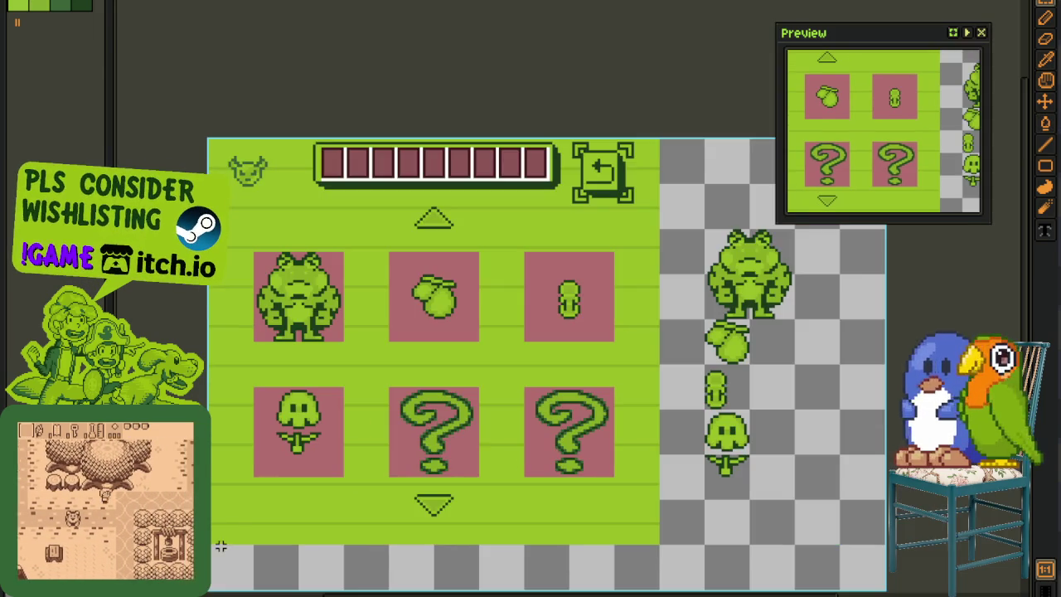
scroll(236, 521, "up", 1)
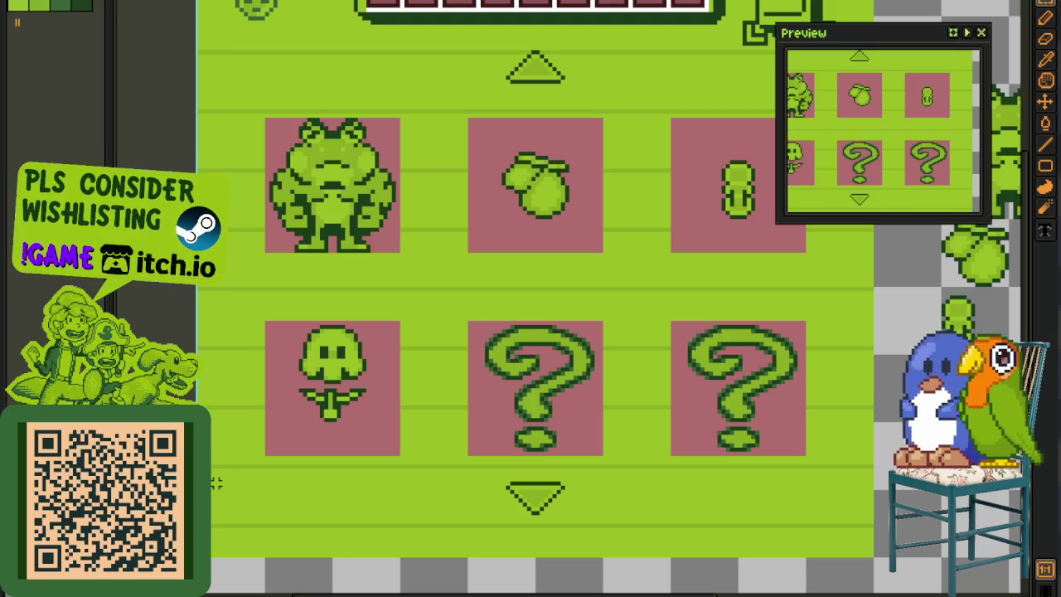
scroll(360, 450, "down", 2)
- Sample the floor colour and draw a dark stepped diagonal line extending up to the right
scroll(698, 385, "up", 2)
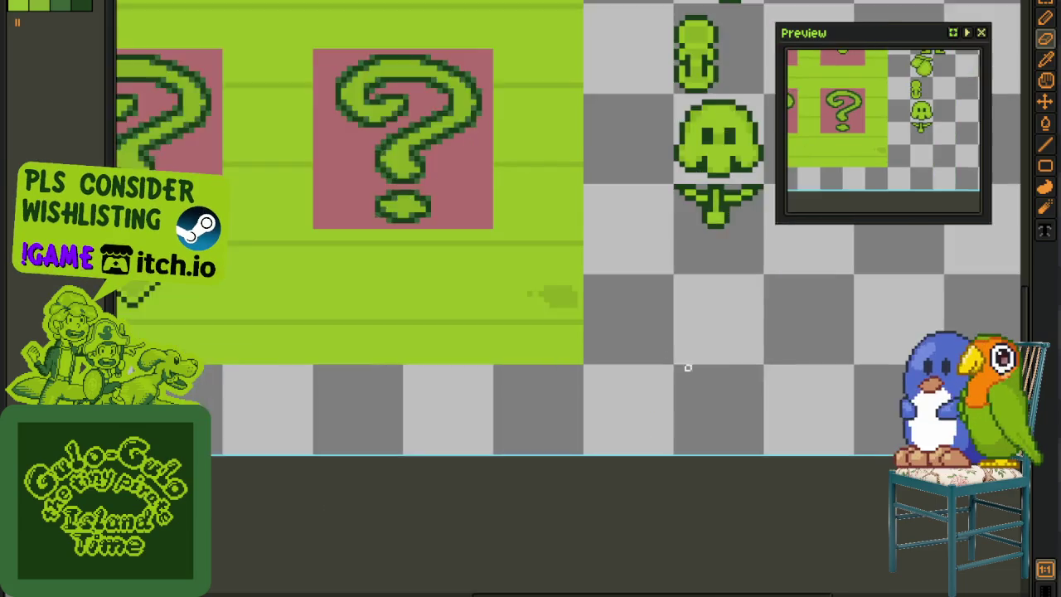
scroll(614, 331, "up", 2)
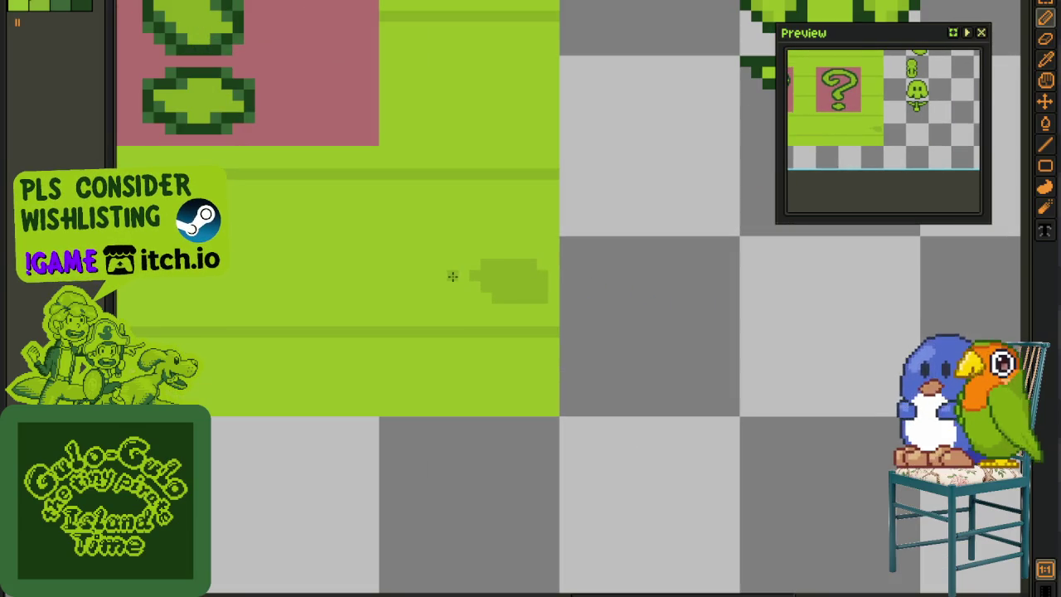
key("i")
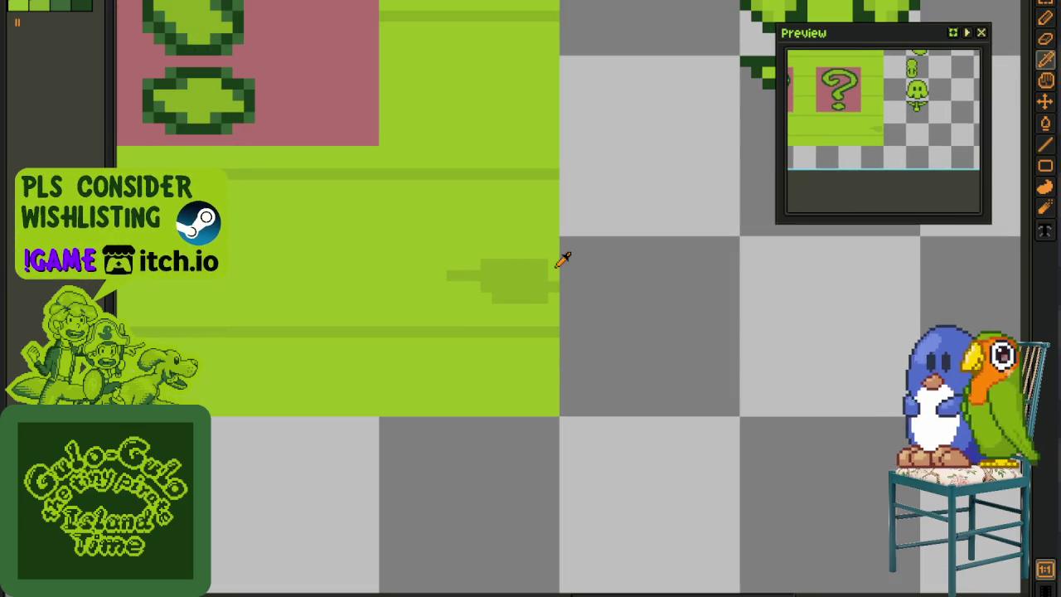
left_click_drag(557, 266, 489, 288)
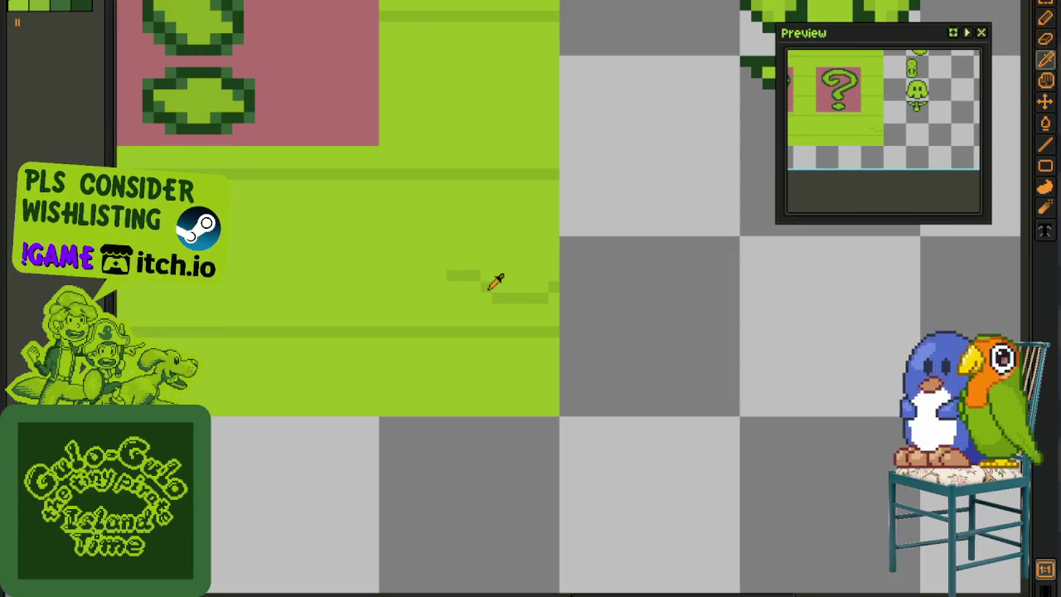
key("alt")
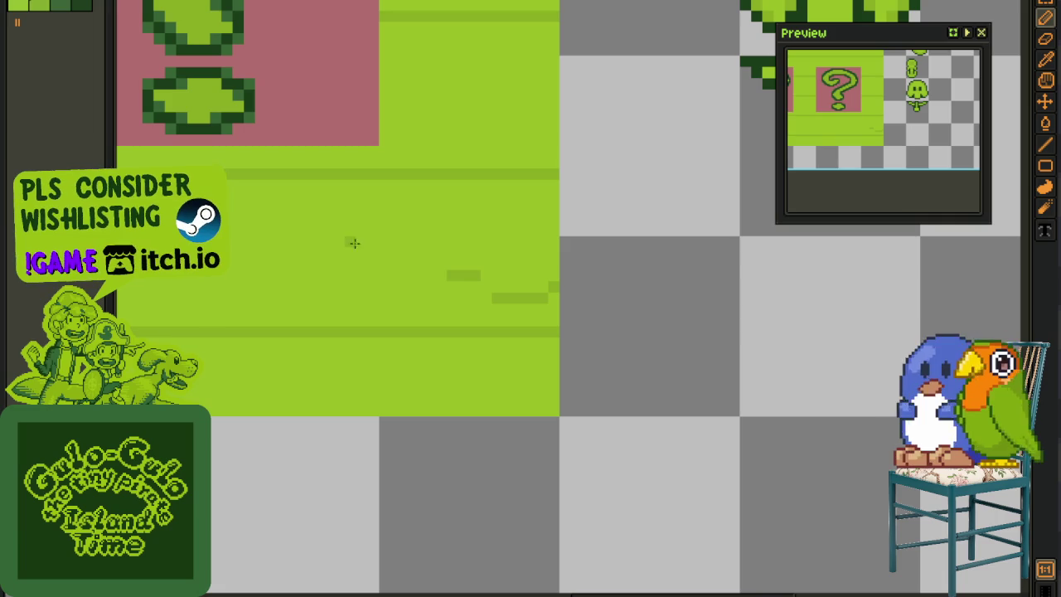
left_click_drag(334, 241, 489, 296)
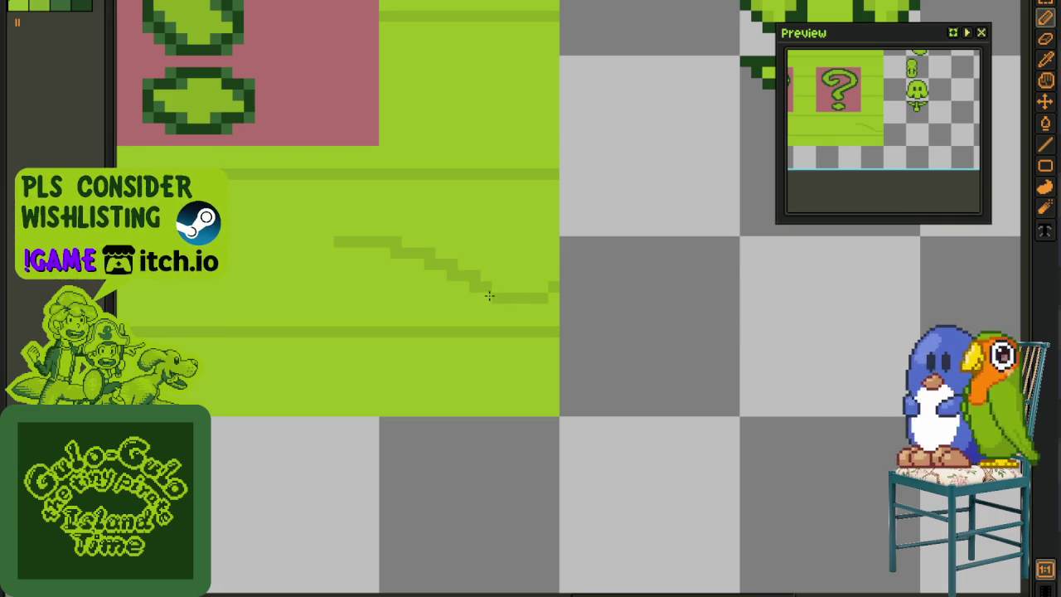
left_click(472, 261, "alt")
mouse_move(443, 248)
left_mouse_down()
mouse_move(604, 155)
mouse_move(590, 174)
mouse_move(627, 296)
left_mouse_up()
- Paint over the dark diagonal line in light green
scroll(667, 95, "down", 3)
scroll(644, 175, "down", 2)
scroll(627, 296, "down", 2)
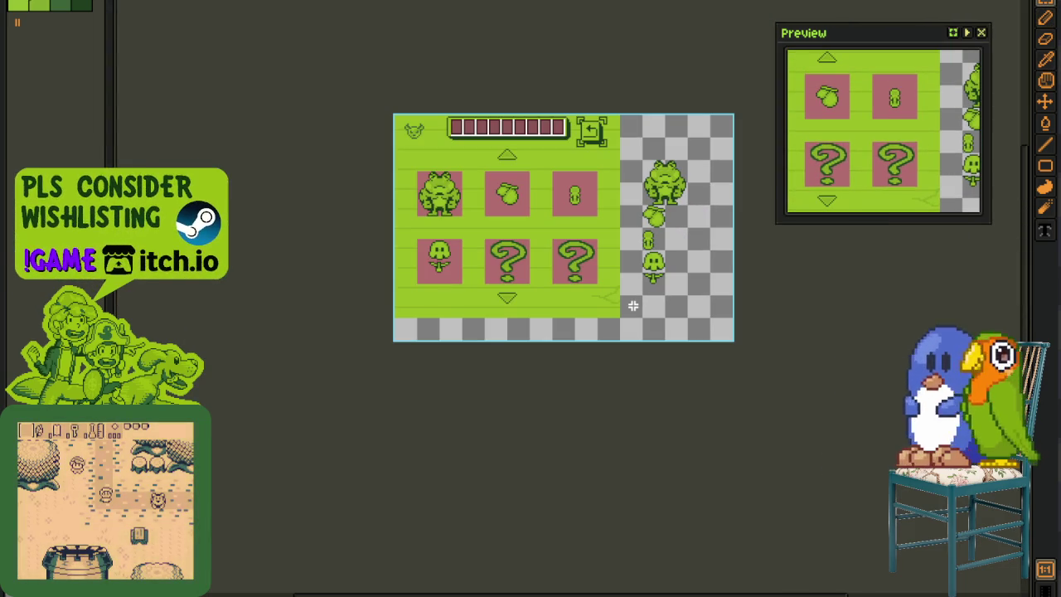
scroll(635, 296, "up", 2)
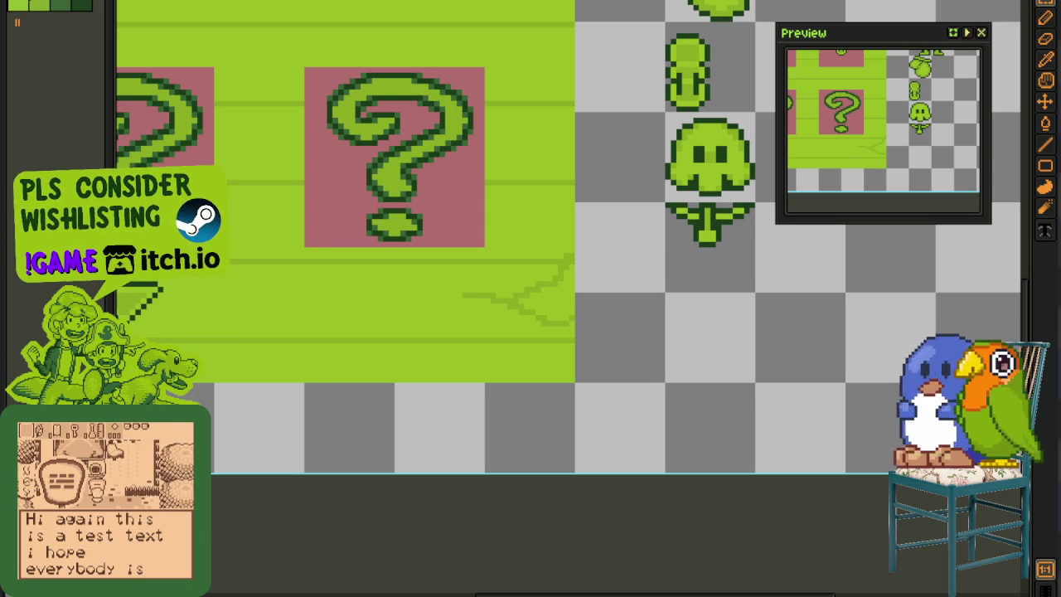
scroll(576, 340, "up", 1)
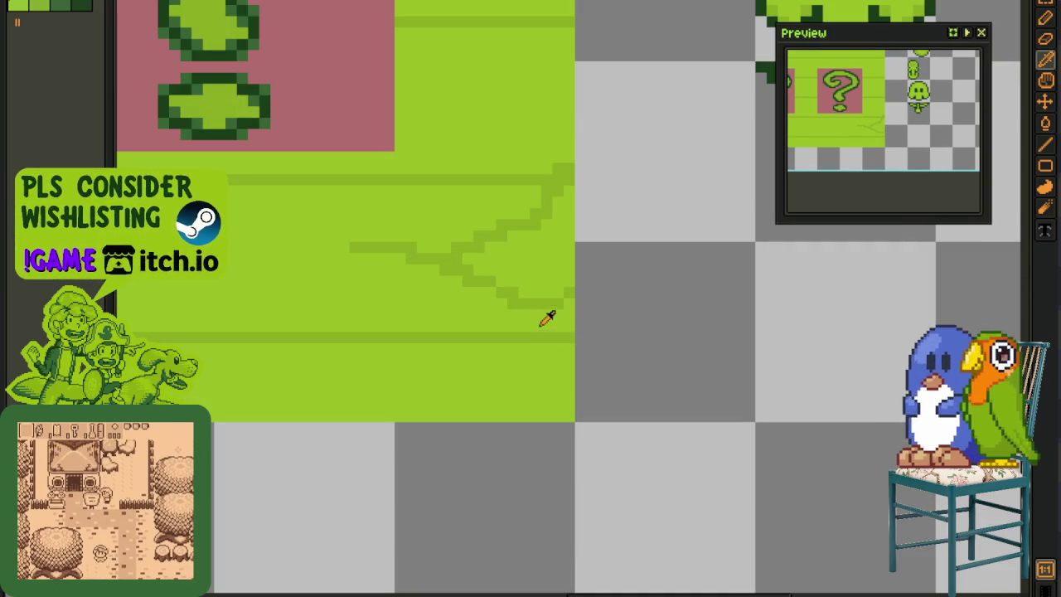
left_click_drag(283, 339, 620, 338)
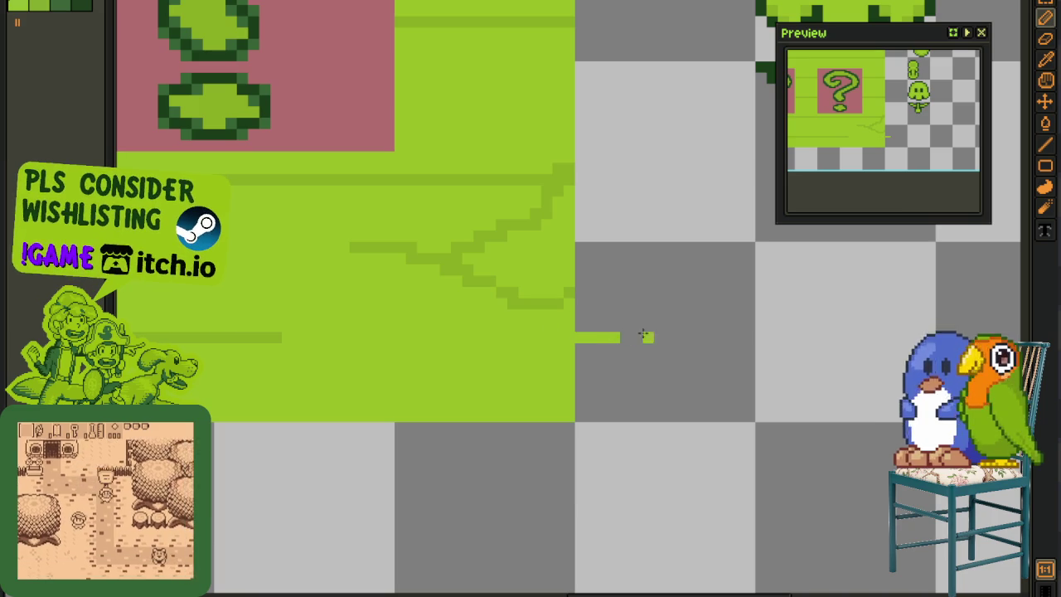
scroll(646, 339, "down", 2)
scroll(663, 336, "down", 1)
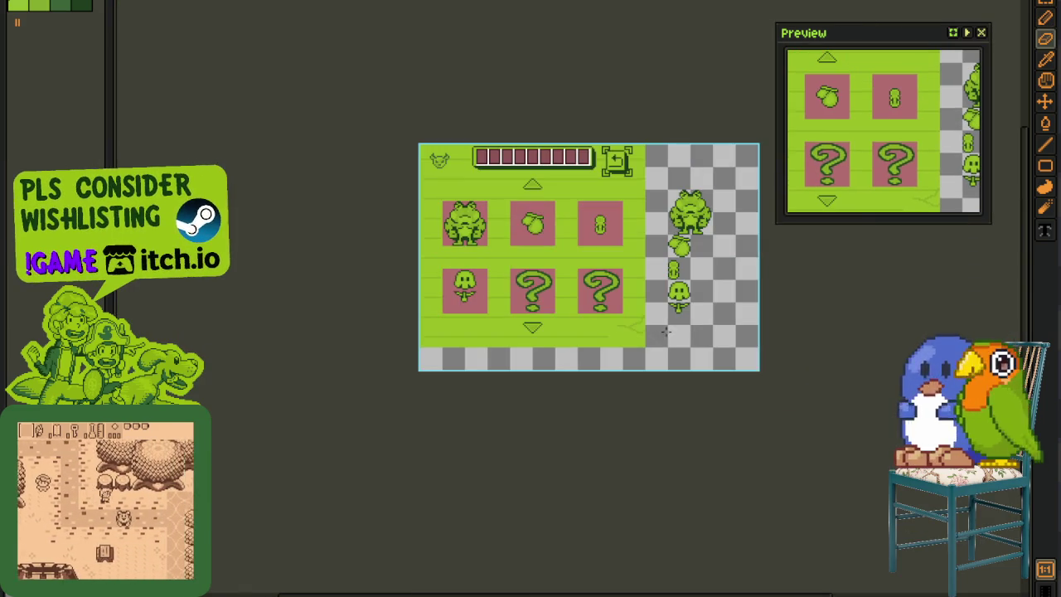
scroll(676, 327, "down", 1)
left_click_drag(675, 327, 533, 338)
- Sketch a faint crack below the question-mark tile, extending down toward the checkerboard
scroll(533, 338, "up", 2)
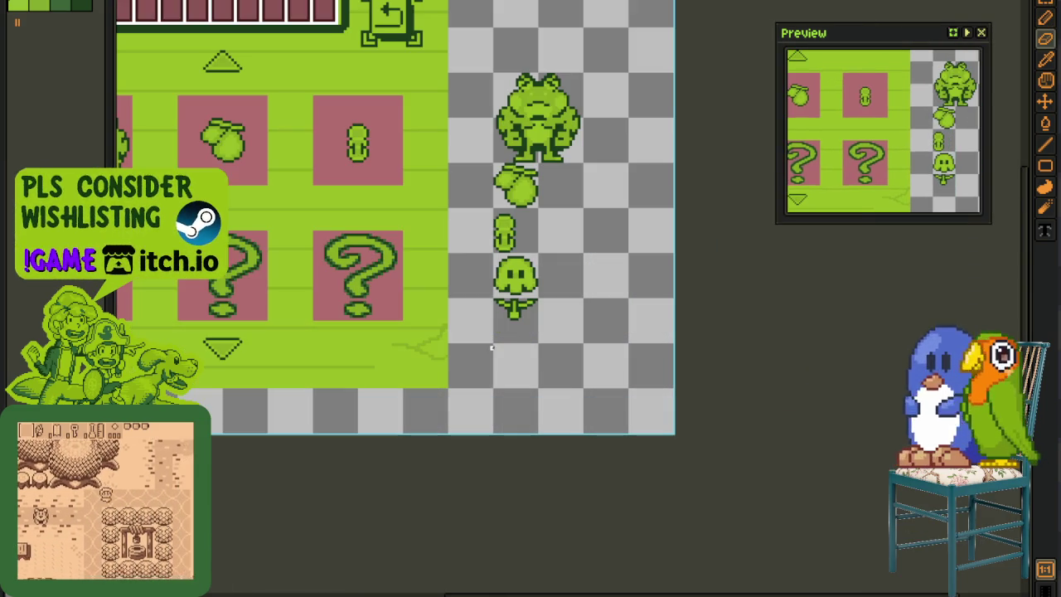
scroll(486, 339, "down", 1)
scroll(585, 386, "up", 2)
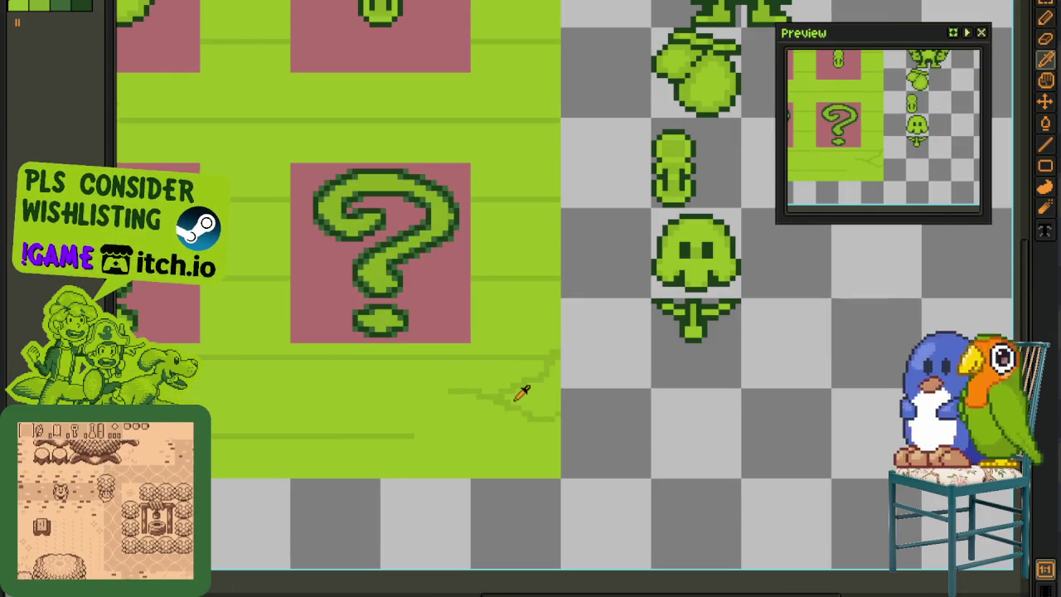
scroll(505, 390, "down", 3)
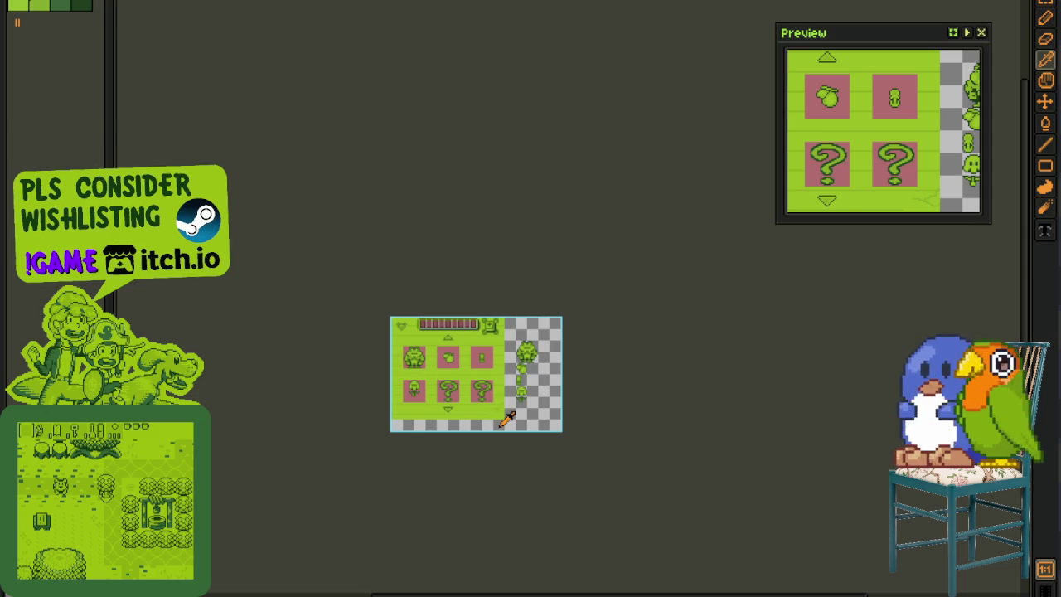
scroll(504, 417, "up", 1)
scroll(502, 416, "up", 2)
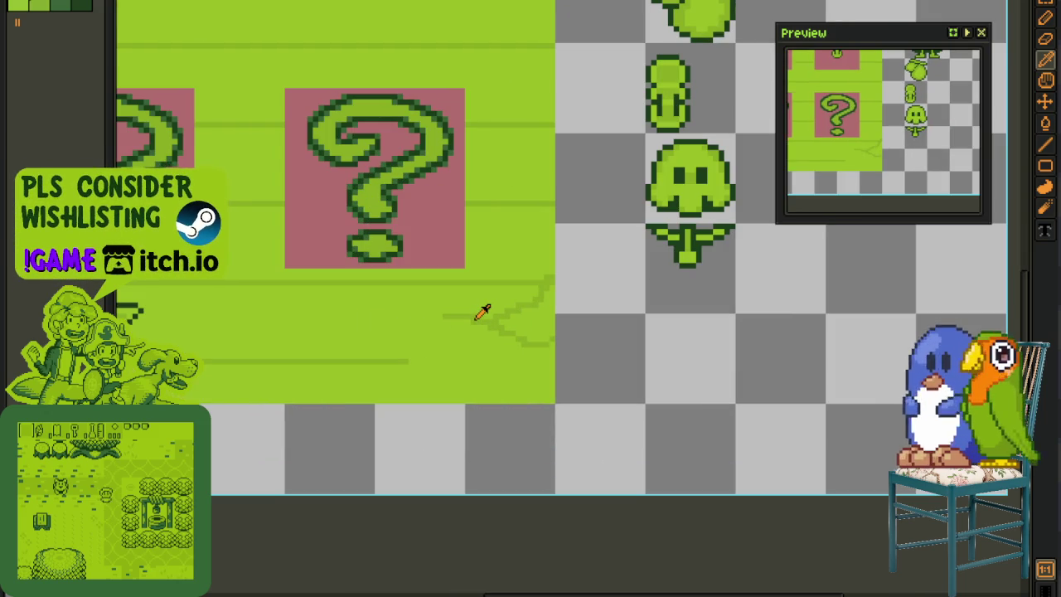
left_click_drag(450, 309, 427, 315)
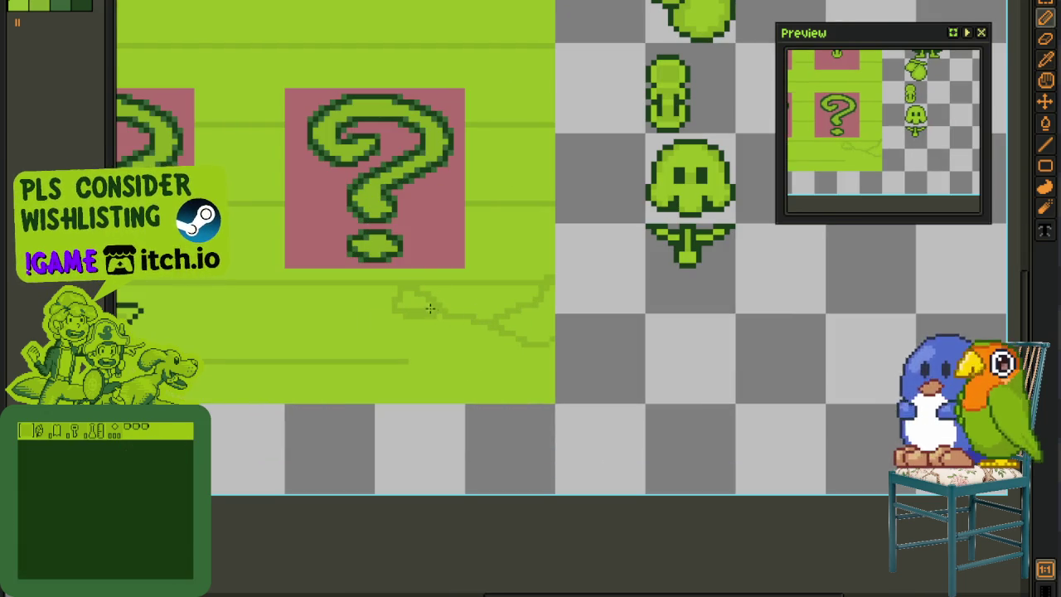
key("i")
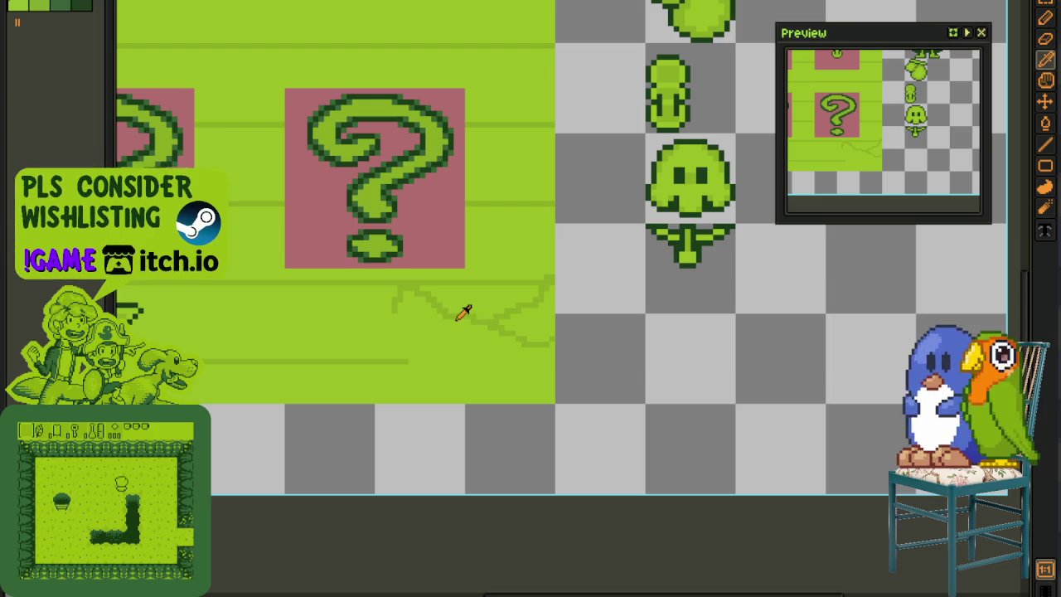
key("b")
left_click_drag(450, 318, 537, 428)
left_click_drag(478, 408, 635, 473)
- Darken the crack running to the right, then paint part of it back out
scroll(647, 337, "down", 3)
scroll(637, 343, "down", 2)
scroll(639, 343, "down", 2)
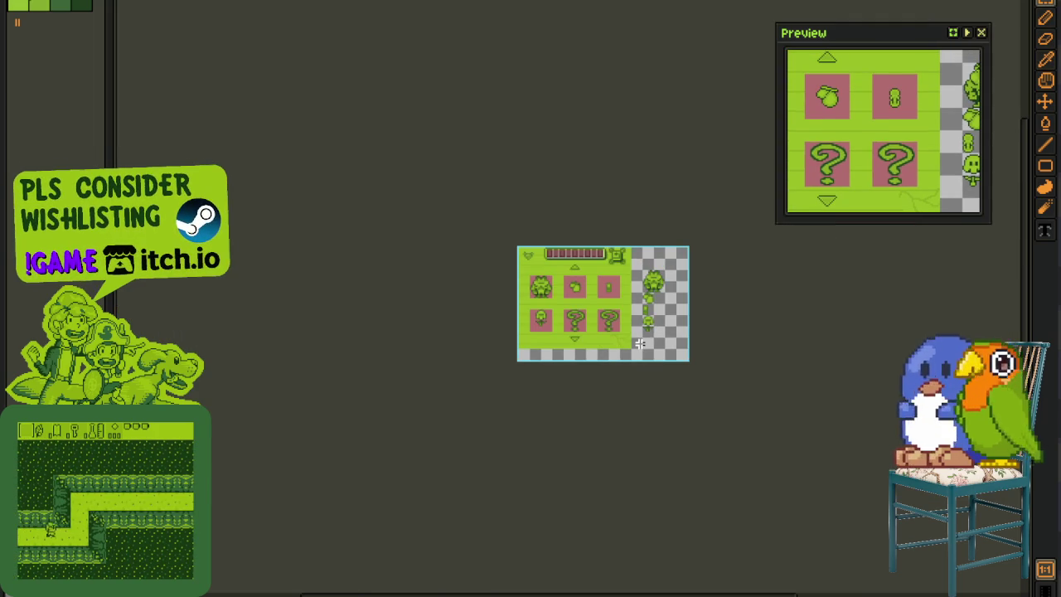
scroll(639, 344, "up", 2)
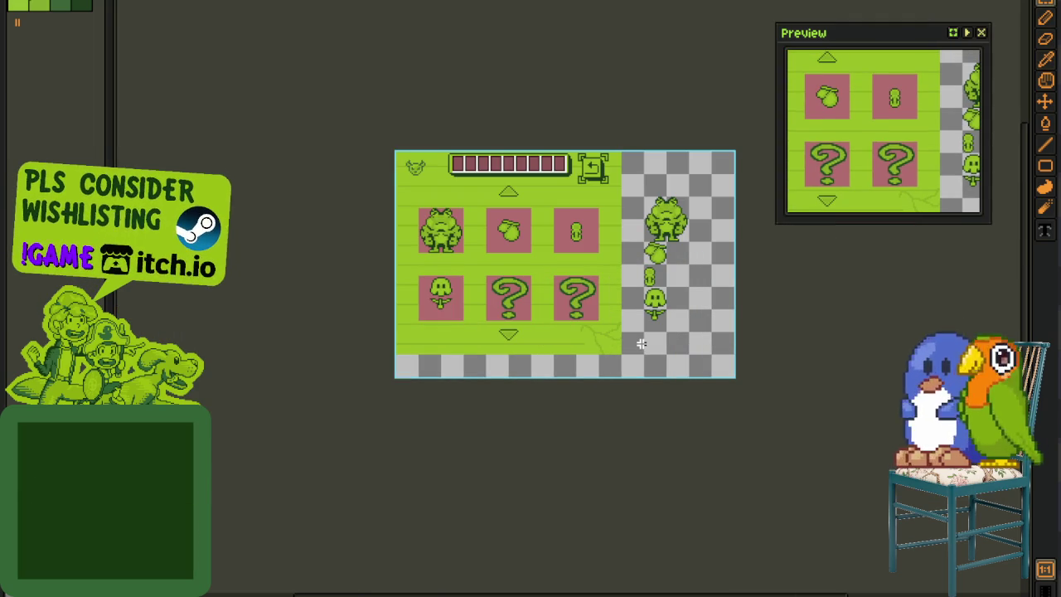
scroll(639, 340, "up", 5)
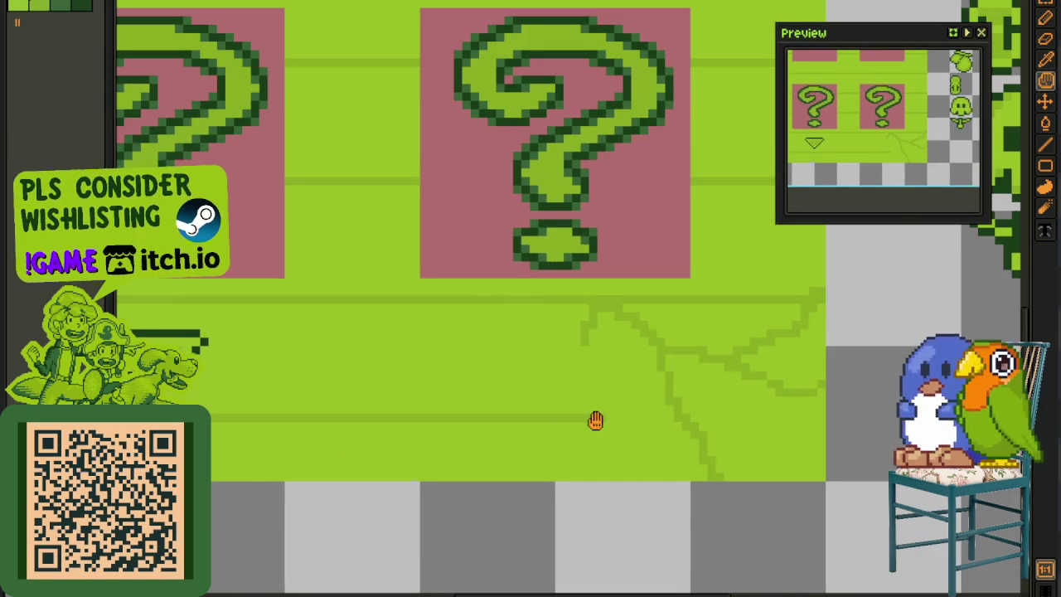
scroll(595, 420, "up", 1)
left_click_drag(550, 407, 605, 407)
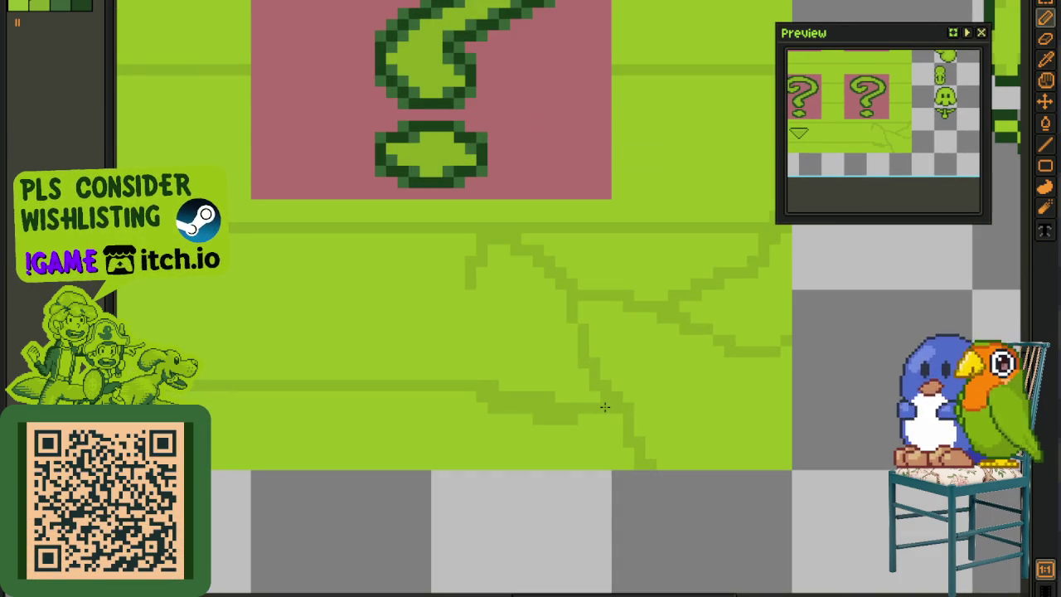
mouse_move(599, 417)
left_mouse_down()
mouse_move(525, 415)
mouse_move(542, 402)
mouse_move(474, 398)
mouse_move(540, 372)
mouse_move(751, 332)
mouse_move(788, 335)
left_mouse_up()
- Draw straight crack segments out to the panel's right edge and touch them up
key("i")
left_click(498, 388)
key("b")
key("i")
left_click(635, 360)
key("b")
mouse_move(736, 337)
left_mouse_down()
mouse_move(748, 348)
mouse_move(775, 343)
left_mouse_up()
- Select the whole green panel area, then deselect
scroll(774, 340, "down", 1)
scroll(698, 372, "down", 2)
scroll(545, 301, "down", 2)
left_click_drag(524, 303, 544, 426)
mouse_move(262, 100)
left_mouse_down()
mouse_move(448, 298)
mouse_move(703, 516)
left_mouse_up()
left_click(781, 495)
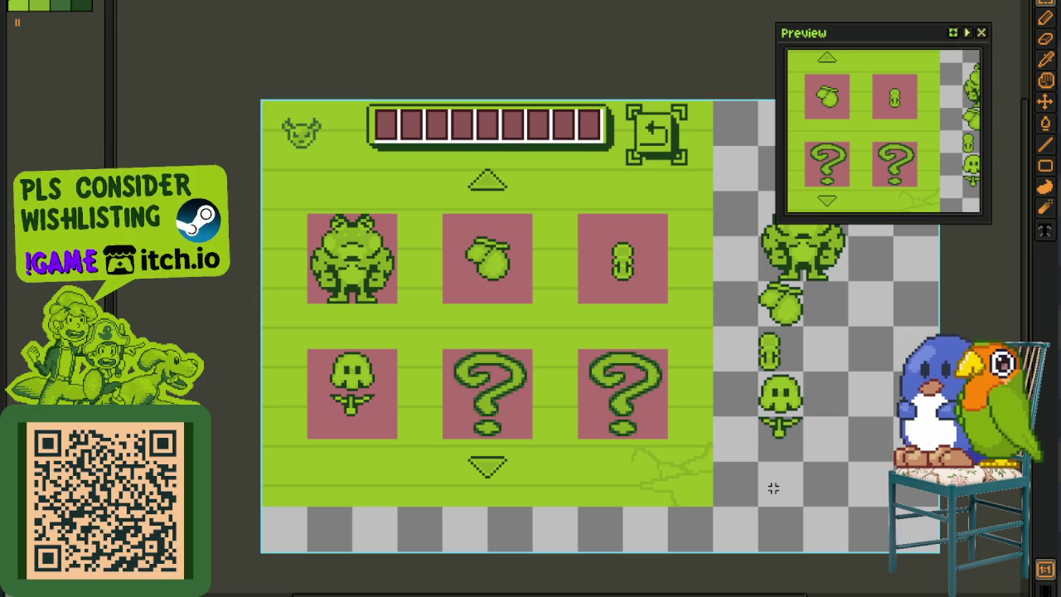
- Marquee a thin strip at the panel bottom, deselect it, and show the layers timeline
left_click_drag(560, 423, 578, 508)
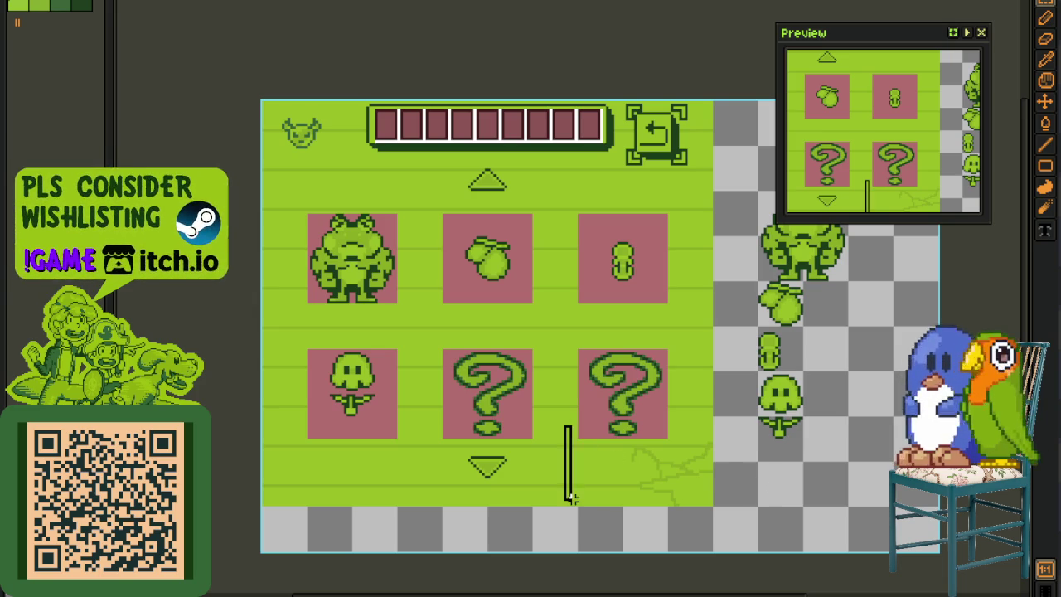
left_click_drag(579, 467, 715, 471)
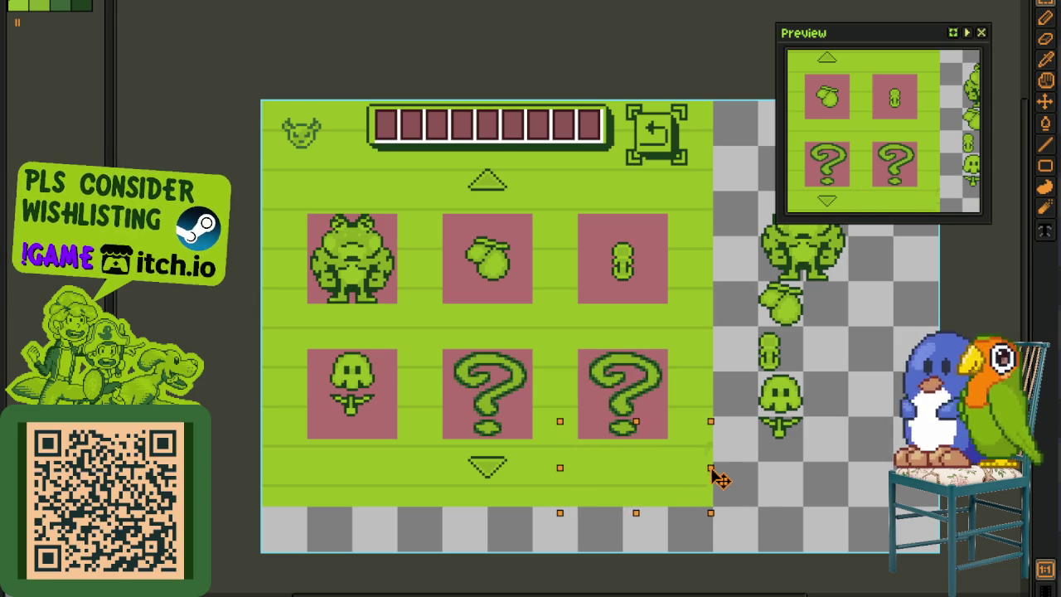
left_click(741, 471)
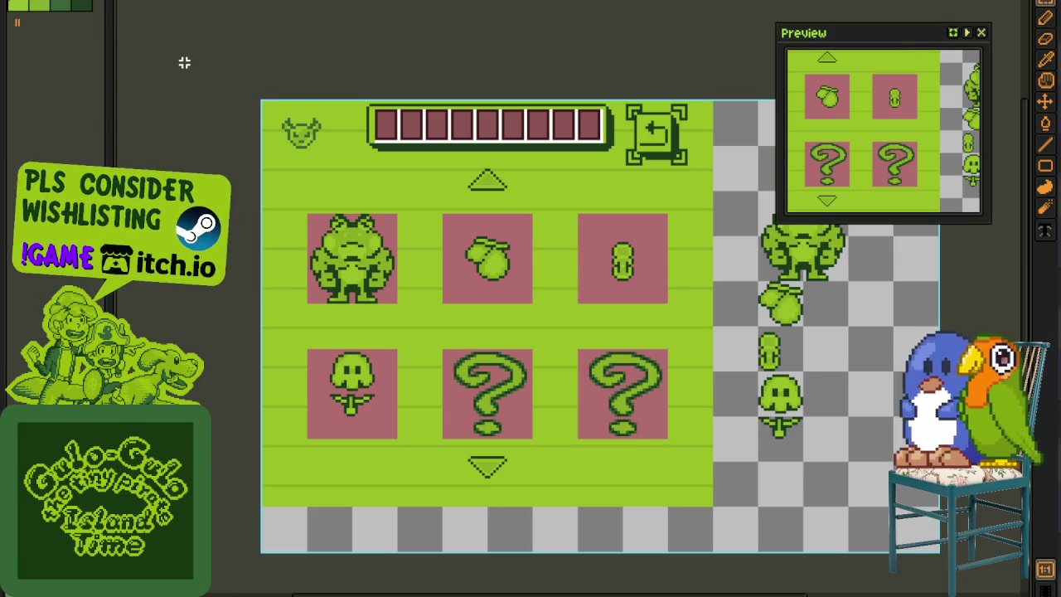
scroll(184, 63, "up", 1)
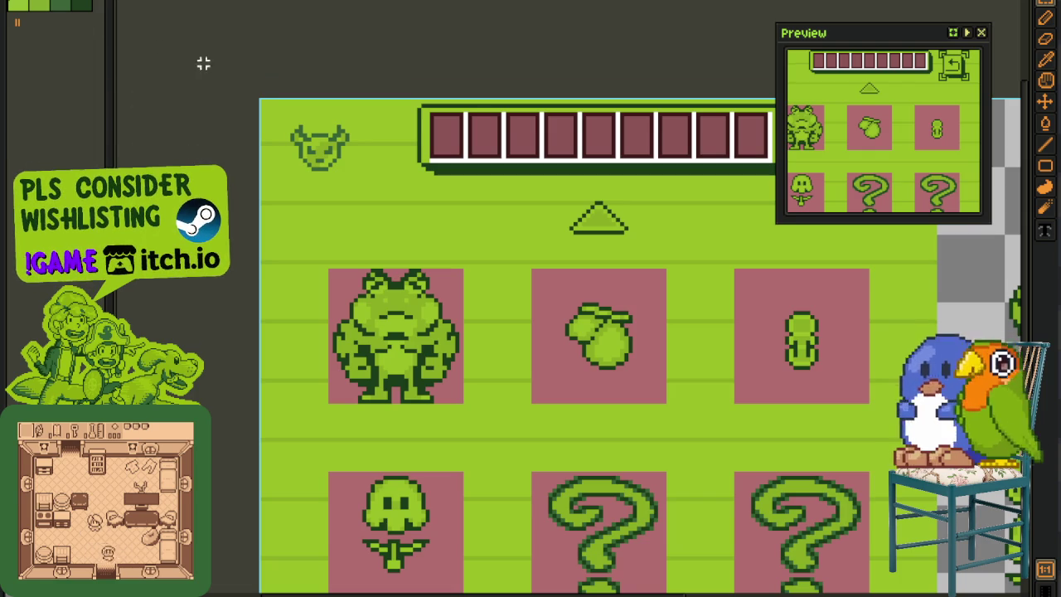
key("Tab")
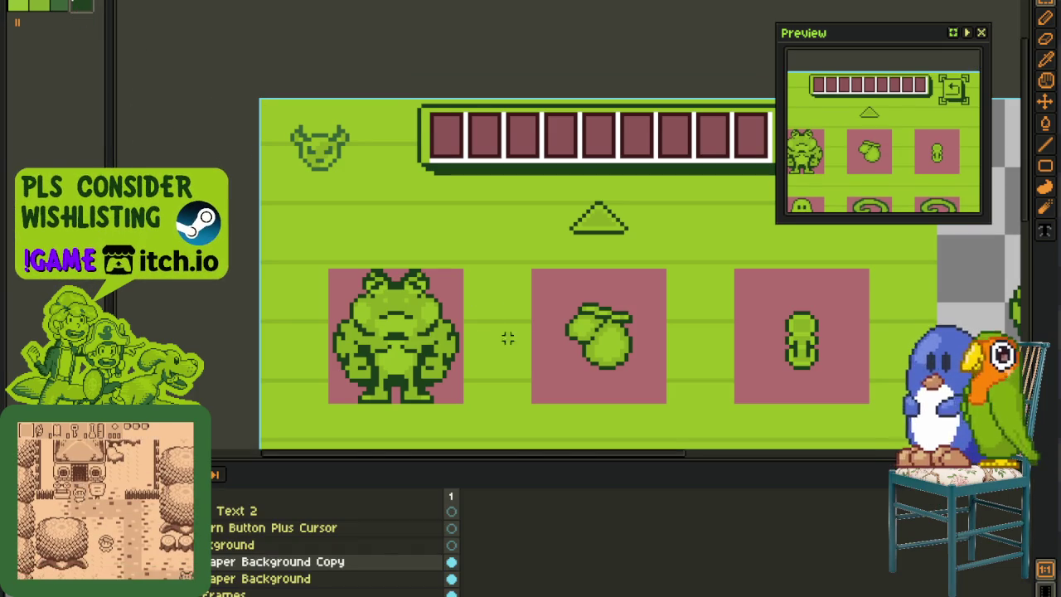
- Paint two dark green columns on an empty canvas area
left_click_drag(481, 336, 328, 233)
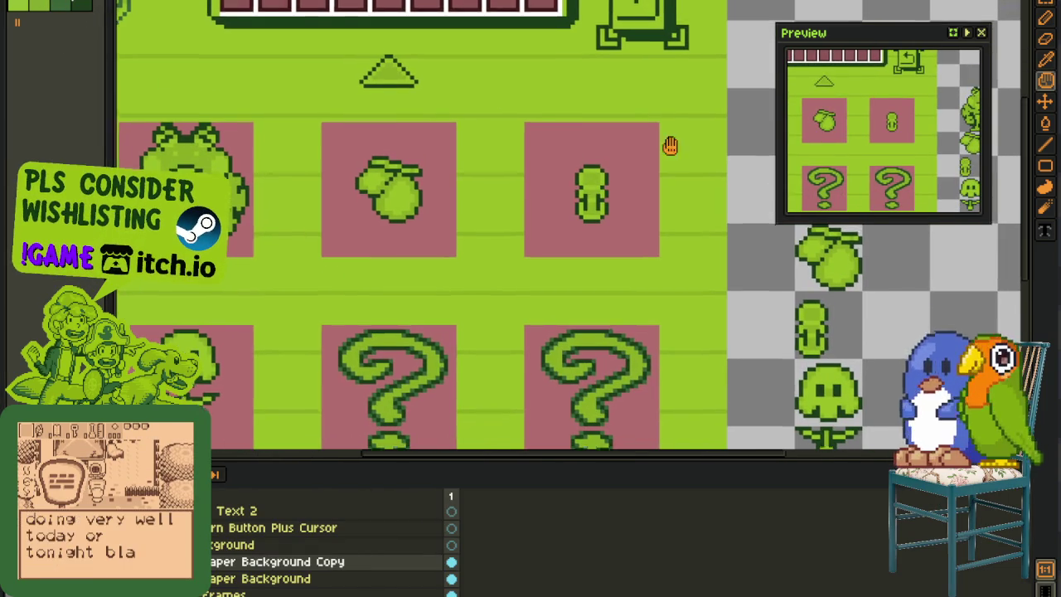
scroll(438, 197, "up", 2)
scroll(357, 126, "up", 2)
scroll(359, 165, "up", 2)
scroll(359, 165, "up", 2)
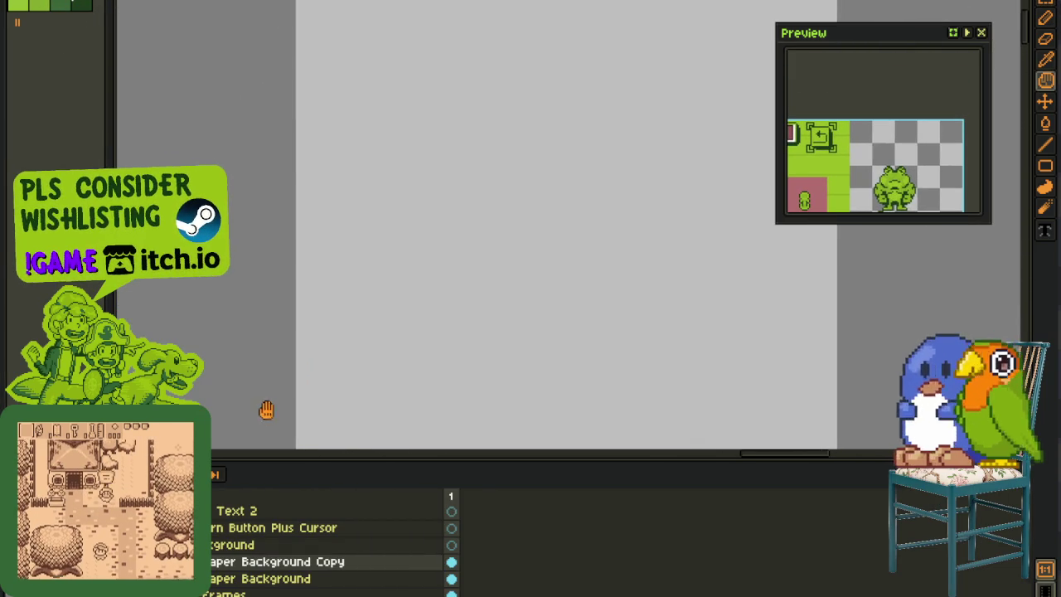
left_click_drag(311, 123, 311, 258)
mouse_move(329, 141)
left_mouse_down()
mouse_move(343, 116)
mouse_move(348, 265)
left_mouse_up()
- Paint medium, light and lightest green columns beside the dark ones
left_click_drag(394, 112, 381, 270)
mouse_move(427, 112)
left_mouse_down()
mouse_move(393, 141)
mouse_move(417, 249)
left_mouse_up()
left_click(50, 6)
mouse_move(446, 116)
left_mouse_down()
mouse_move(455, 254)
mouse_move(475, 132)
mouse_move(514, 159)
mouse_move(538, 237)
mouse_move(533, 136)
left_mouse_up()
left_click(25, 6)
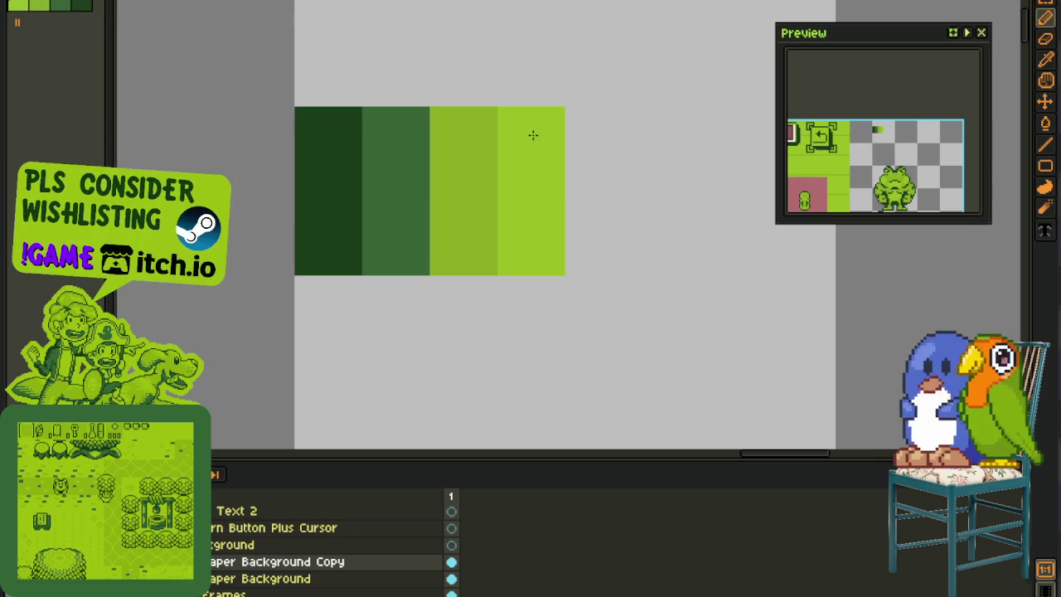
- Select the finished four-shade colour swatch block
left_click_drag(261, 73, 567, 276)
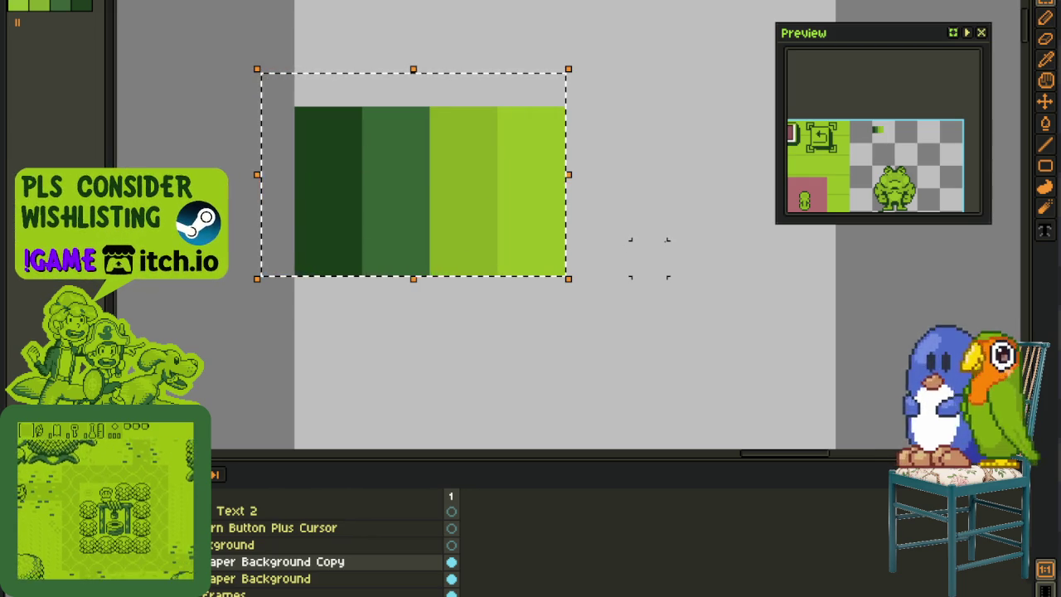
left_click(649, 258)
scroll(651, 248, "down", 1)
left_click_drag(416, 149, 600, 265)
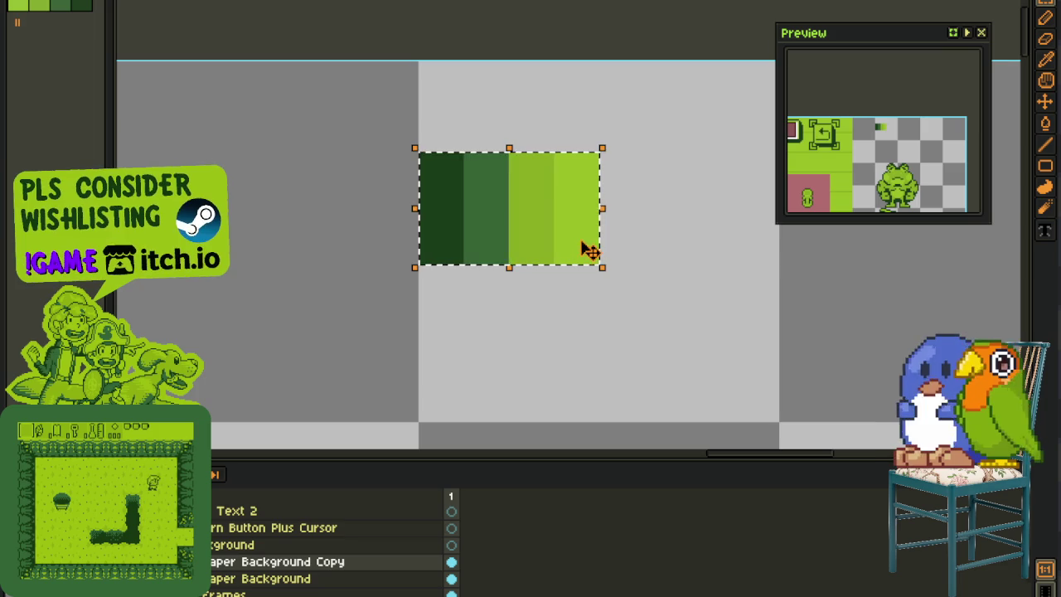
scroll(498, 315, "down", 1)
scroll(504, 275, "up", 2)
scroll(296, 161, "up", 1)
scroll(397, 260, "up", 1)
scroll(448, 327, "up", 1)
- Marquee-select the row of pink placeholder boxes behind the enemy icons
left_click_drag(446, 330, 295, 131)
scroll(296, 131, "up", 1)
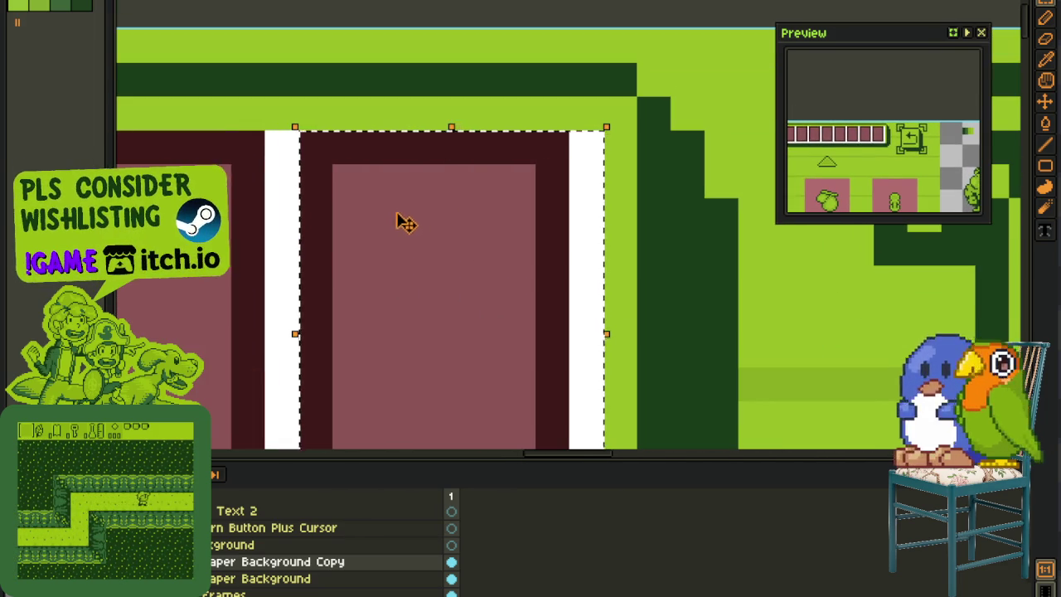
scroll(403, 220, "down", 2)
scroll(559, 298, "up", 1)
scroll(458, 145, "up", 1)
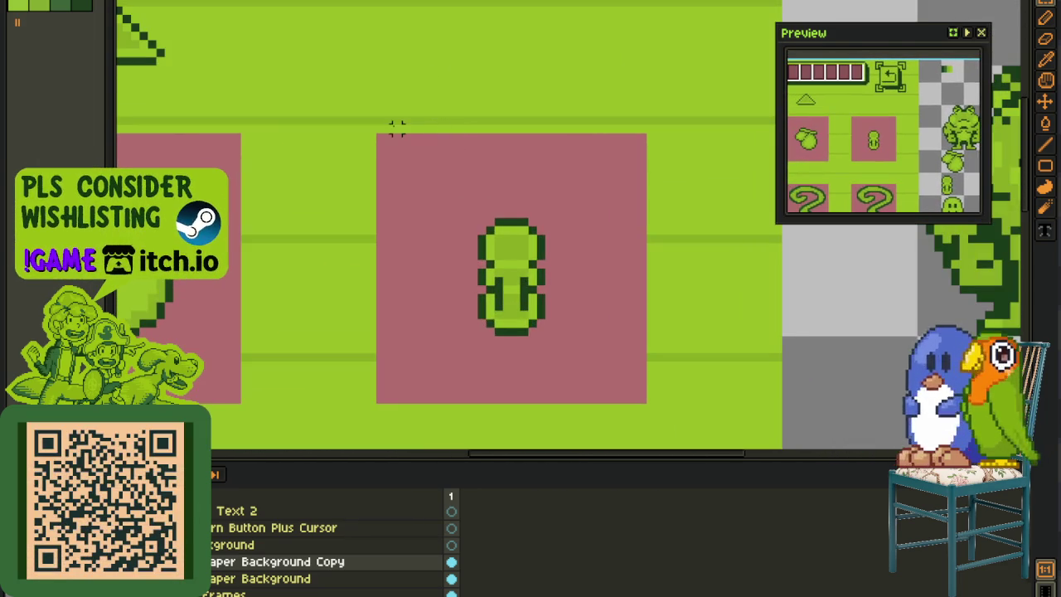
left_click_drag(370, 138, 639, 398)
scroll(663, 356, "down", 1)
scroll(663, 357, "down", 1)
scroll(331, 547, "up", 2)
scroll(332, 547, "up", 1)
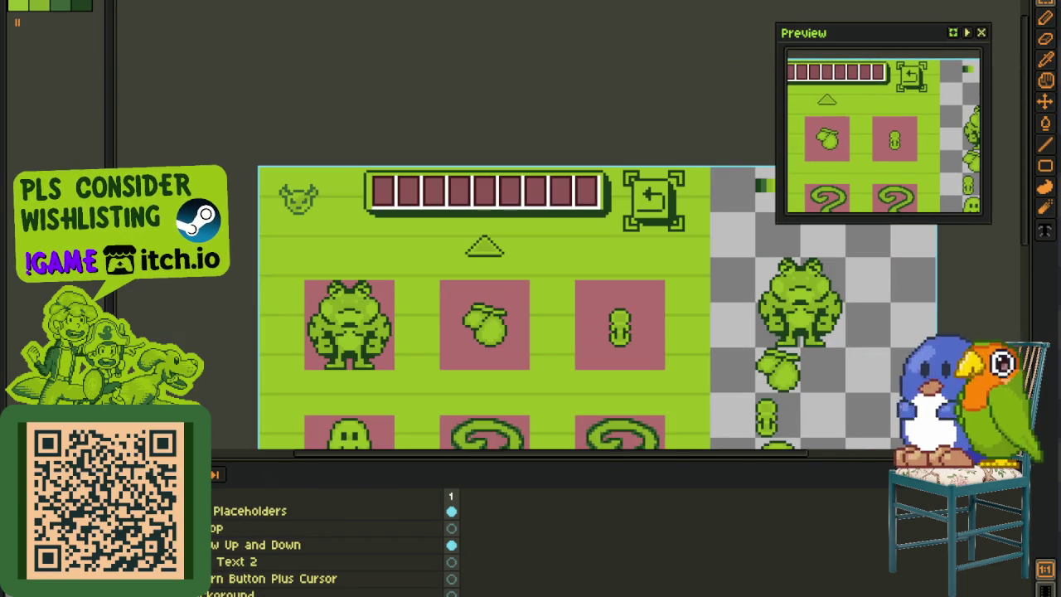
scroll(332, 547, "down", 2)
scroll(332, 547, "up", 1)
scroll(332, 547, "up", 2)
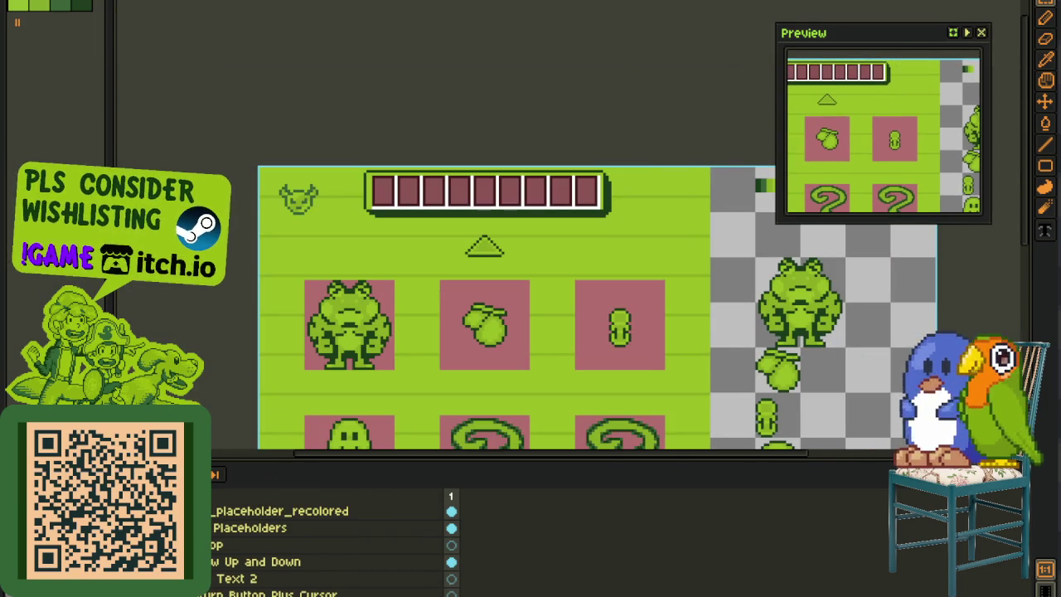
scroll(332, 547, "up", 1)
- Hide the pink placeholder layer and the timeline so sprites sit on plain green
left_click(451, 544)
key("Tab")
scroll(426, 372, "up", 1)
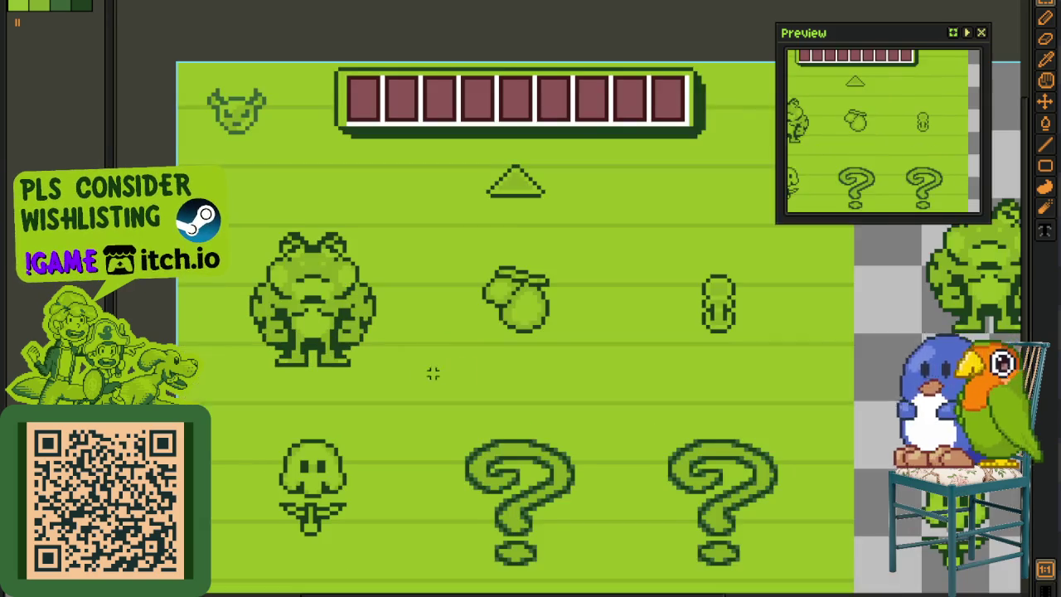
scroll(428, 315, "down", 2)
scroll(428, 315, "down", 1)
- Select the enemy sprite grid, then clear the selection and pan left across the mockup
left_click_drag(191, 155, 801, 545)
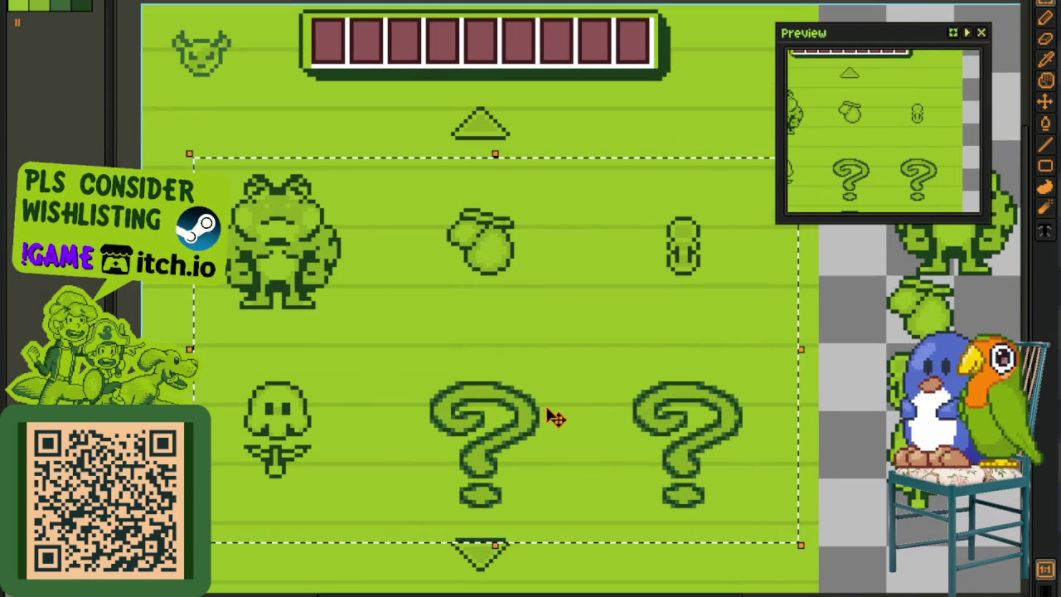
scroll(539, 401, "down", 1)
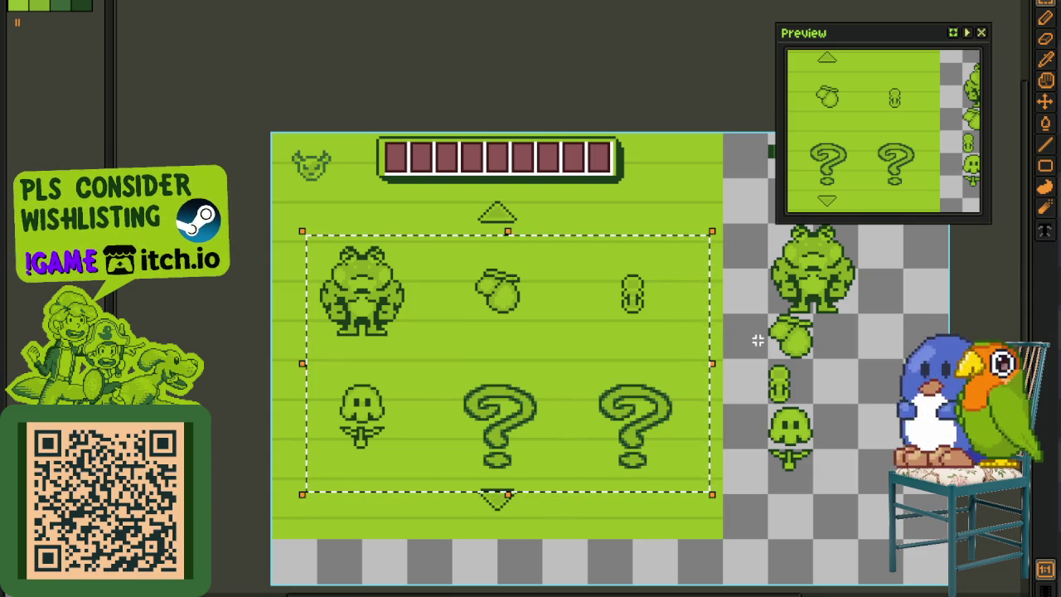
left_click(489, 295)
left_click_drag(489, 294, 386, 296)
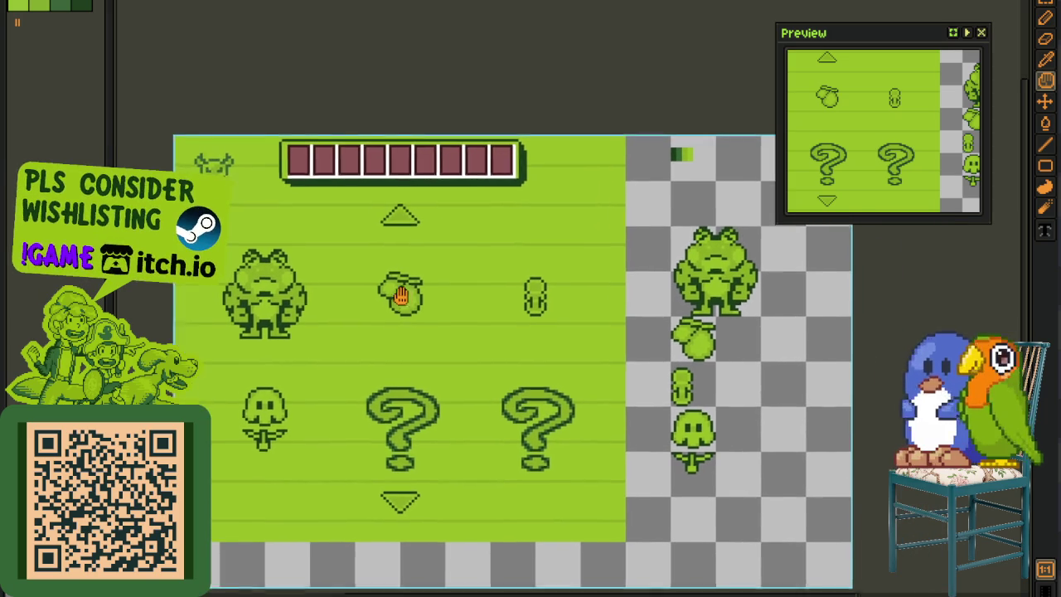
key("Tab")
key("Tab")
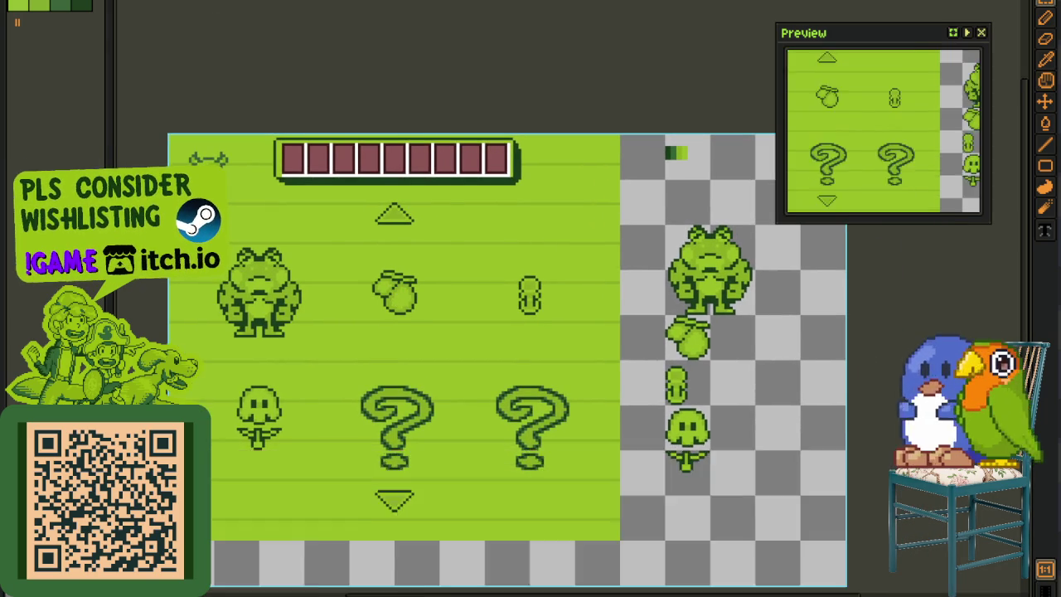
- Review the enemy-detail mockup with the frog and slot rows, then move to the Godot project
key("ctrl+Tab")
key("ctrl+Tab")
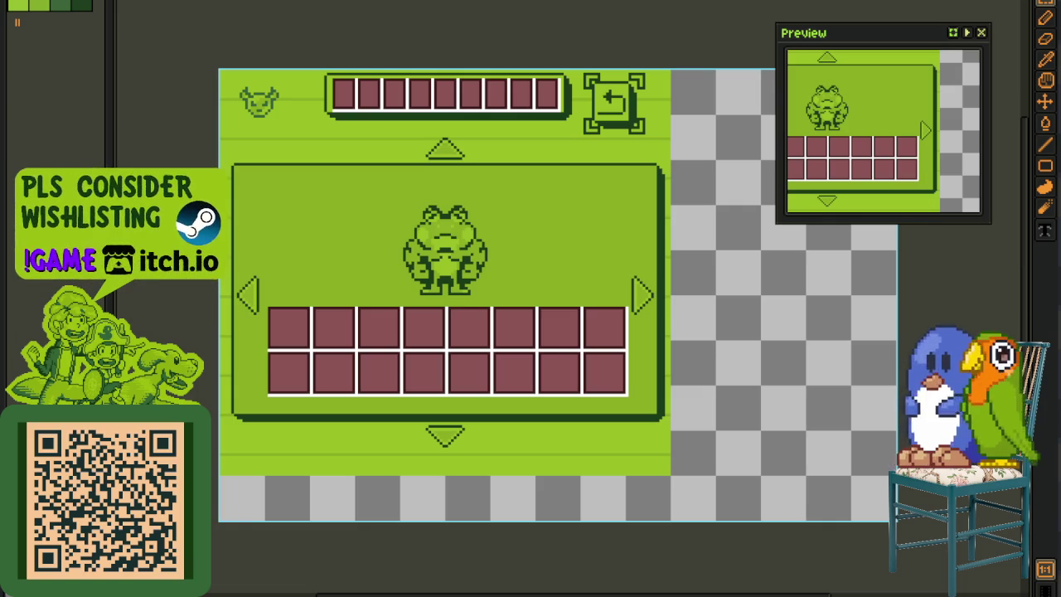
key("alt+Tab")
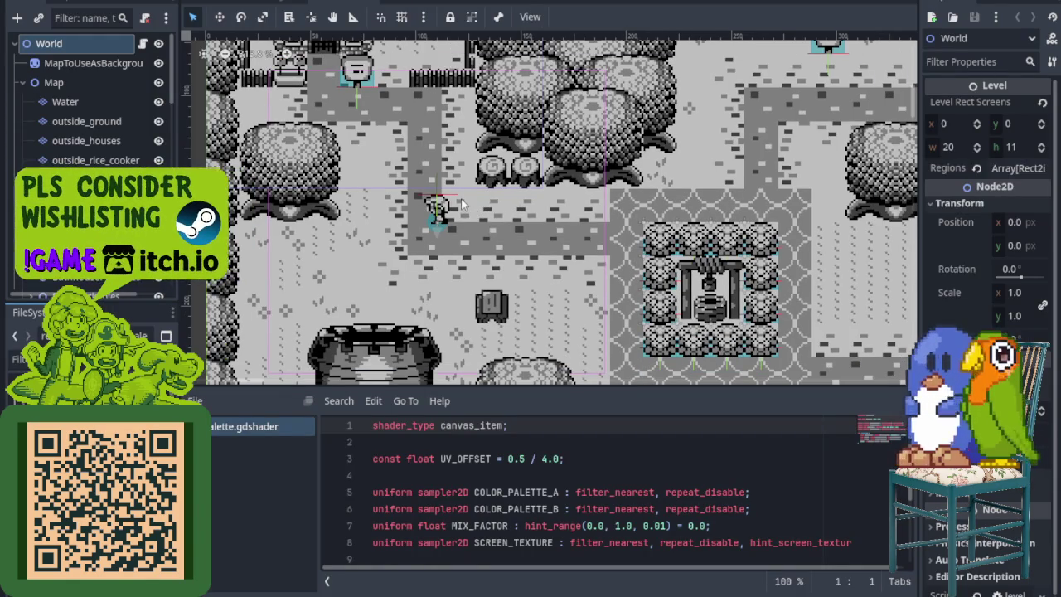
- Pan the tilemap and open palette_material.tres to show palette.gdshader and its ShaderMaterial properties
mouse_move(476, 211)
left_mouse_down()
mouse_move(437, 340)
mouse_move(370, 171)
left_mouse_up()
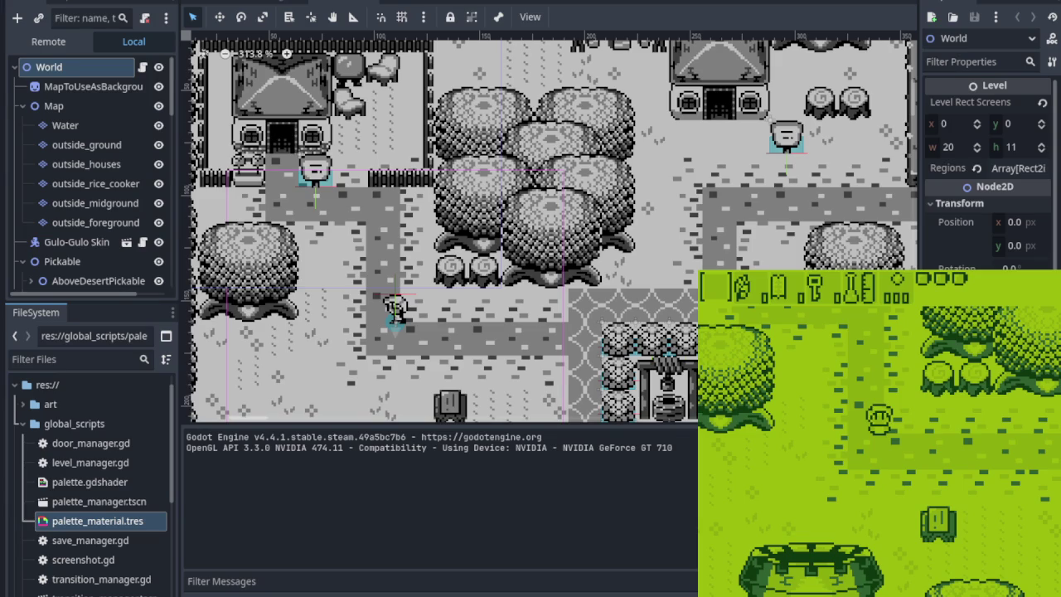
double_click(111, 523)
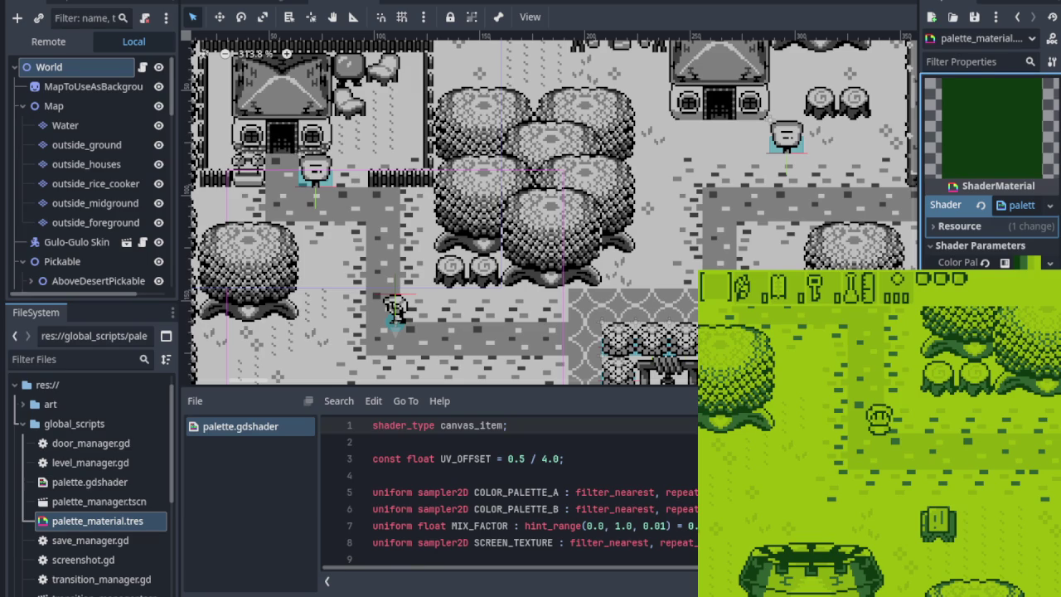
- Collapse global_scripts, filter the FileSystem for 'pal' and open the palettes folder
left_click(1028, 262)
left_click(678, 401)
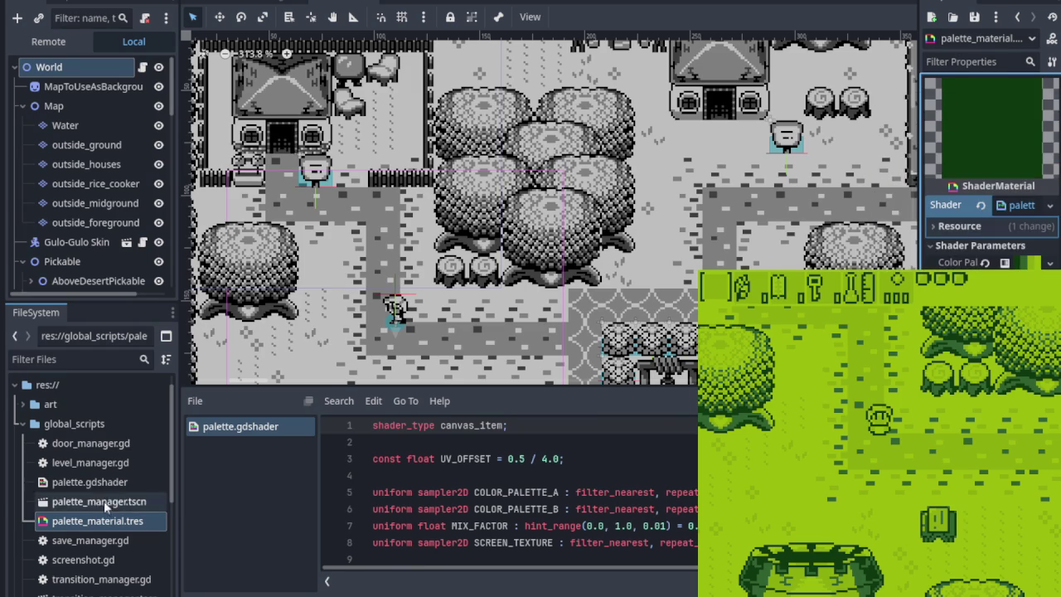
left_click(24, 423)
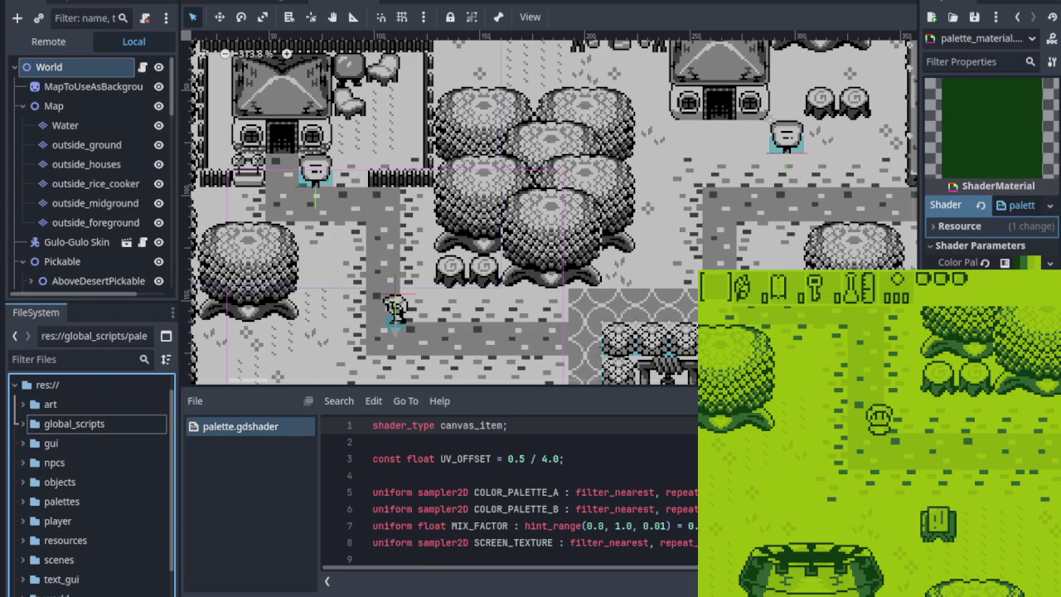
left_click(93, 357)
type("color")
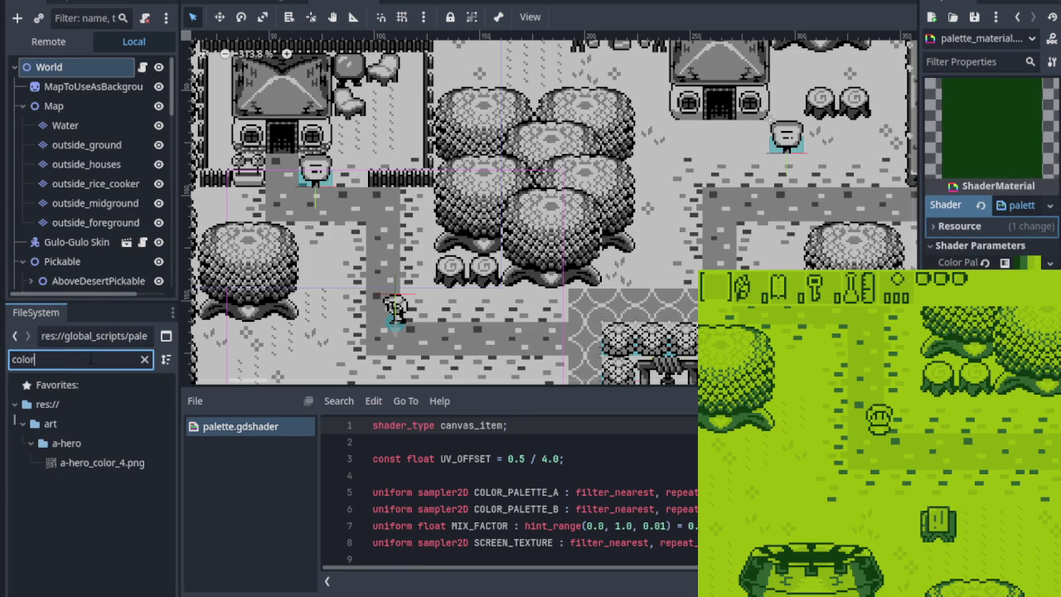
key("BackSpace")
key("BackSpace")
key("BackSpace")
key("BackSpace")
type("pal")
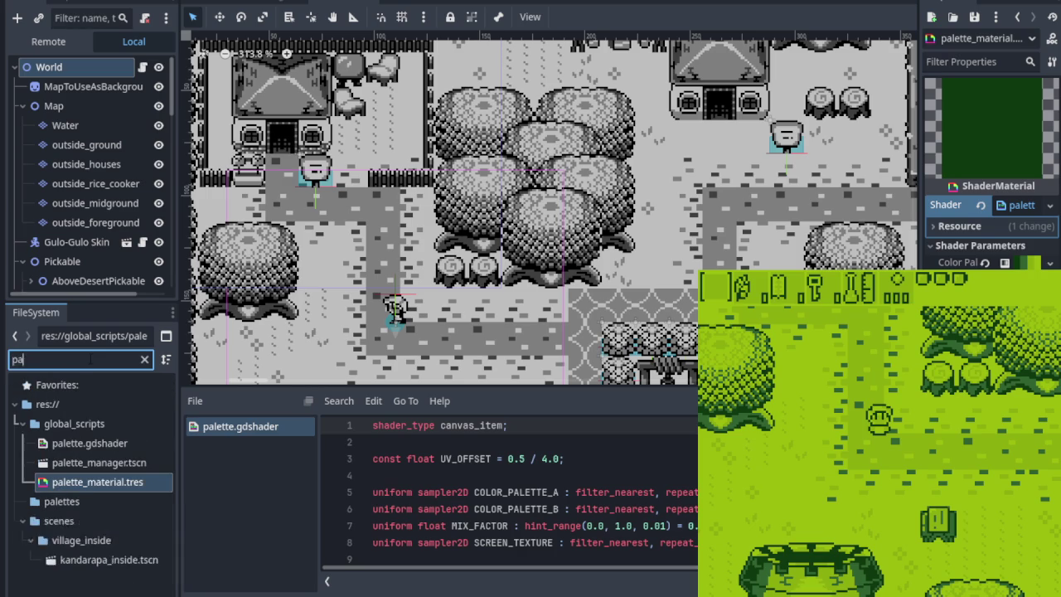
left_click(45, 501)
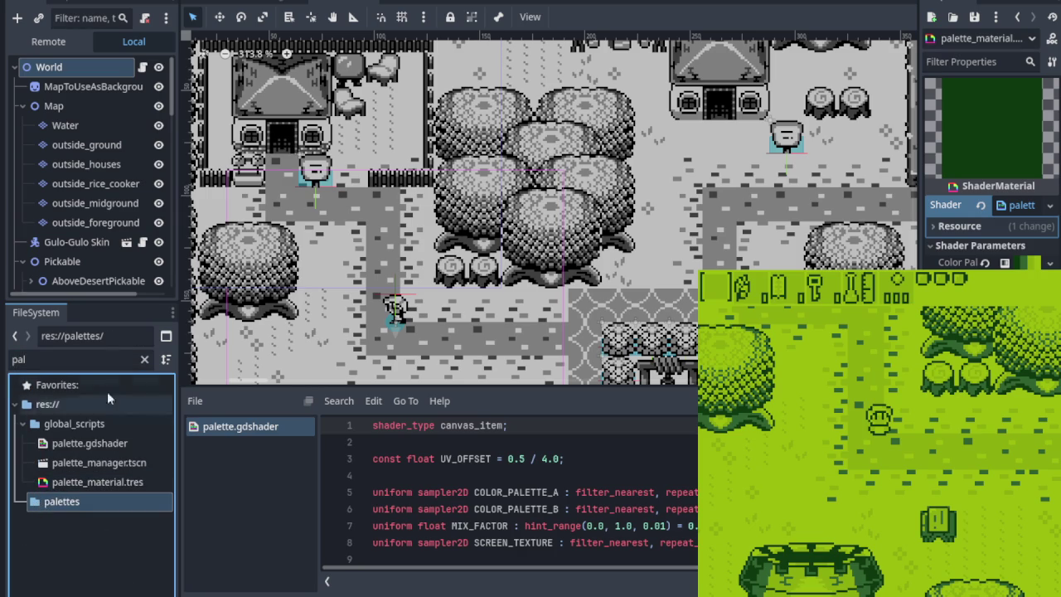
- Clear the filter, select en4_aseprite.tres and review the green and orange palettes at mix 0.0
left_click(146, 359)
scroll(109, 538, "down", 2)
scroll(75, 537, "down", 1)
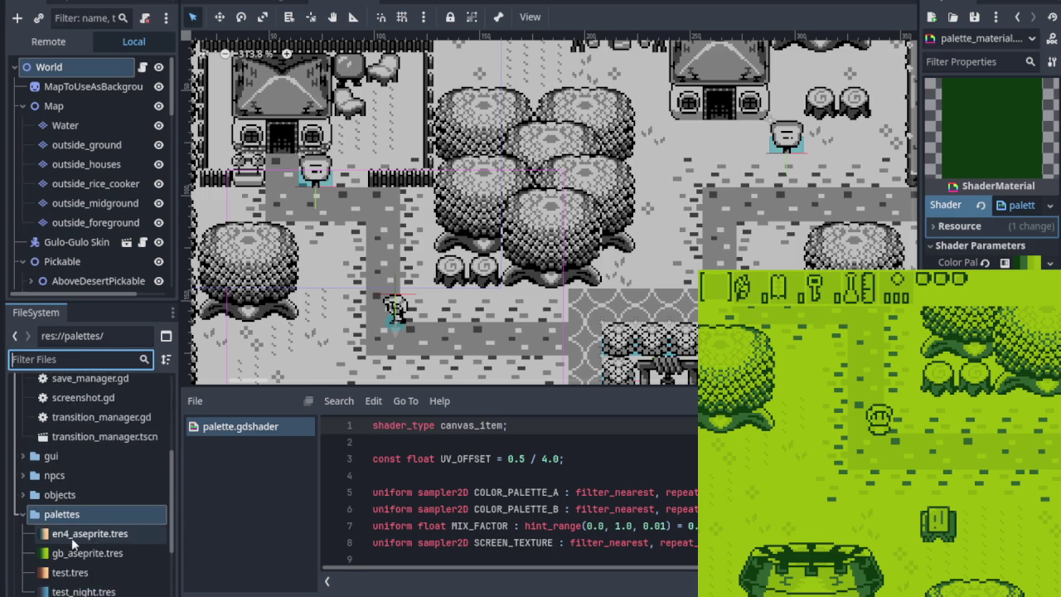
scroll(73, 530, "down", 1)
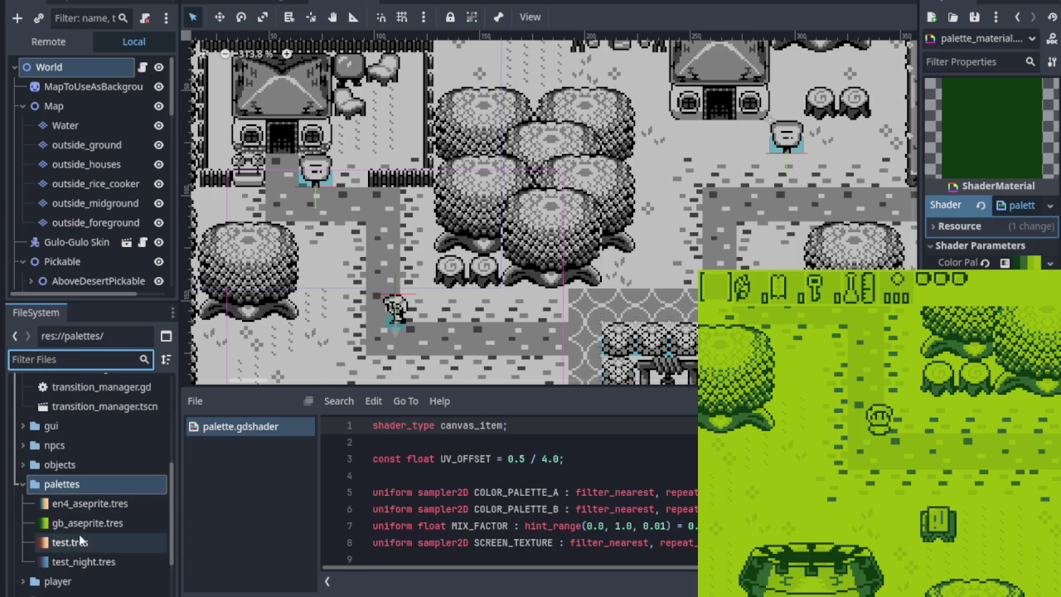
left_click(48, 504)
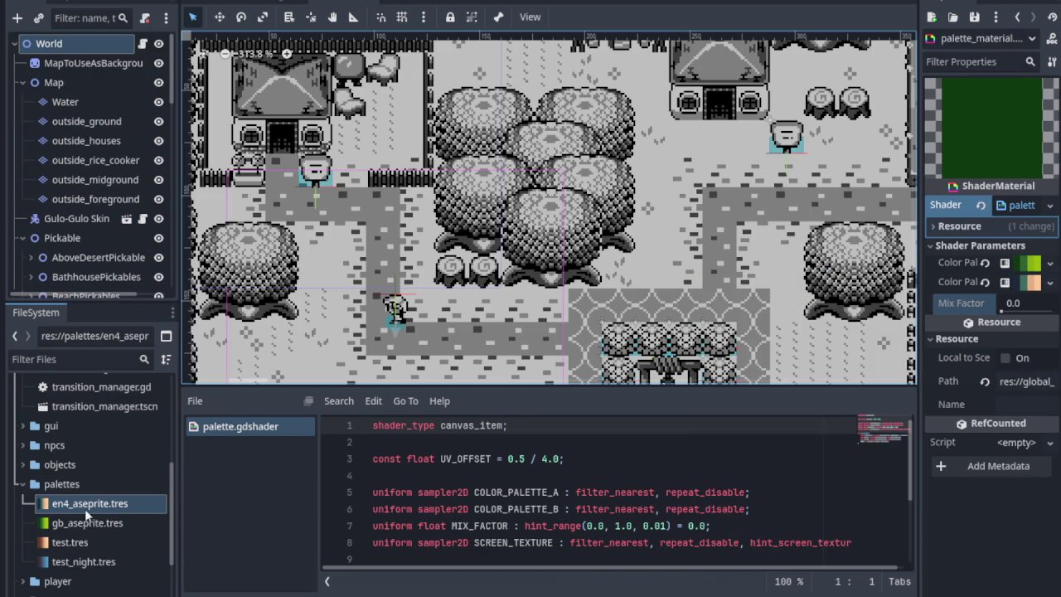
scroll(86, 519, "down", 1)
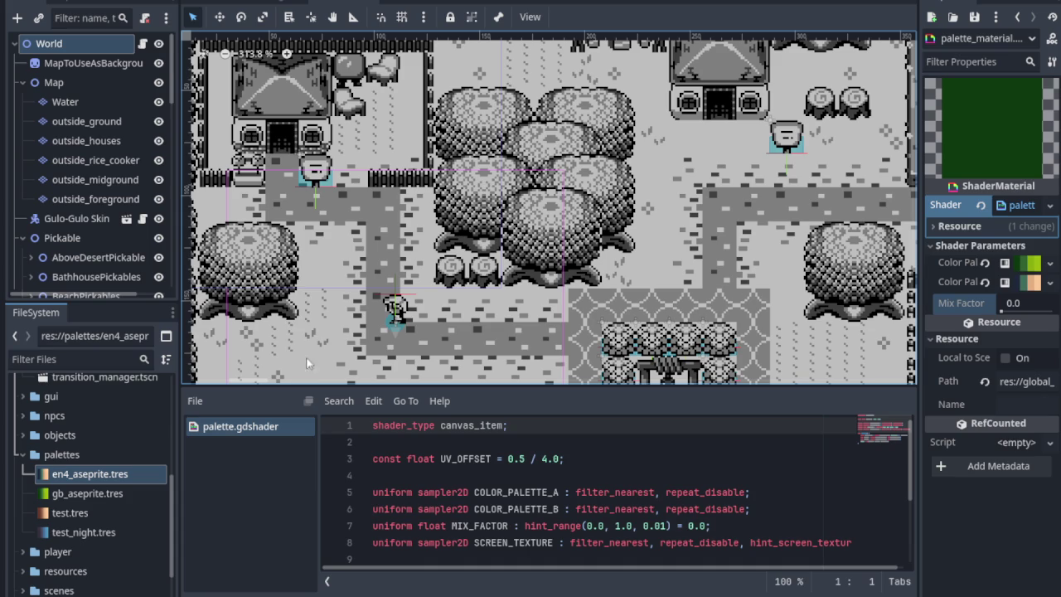
scroll(756, 350, "down", 1)
scroll(756, 350, "down", 1)
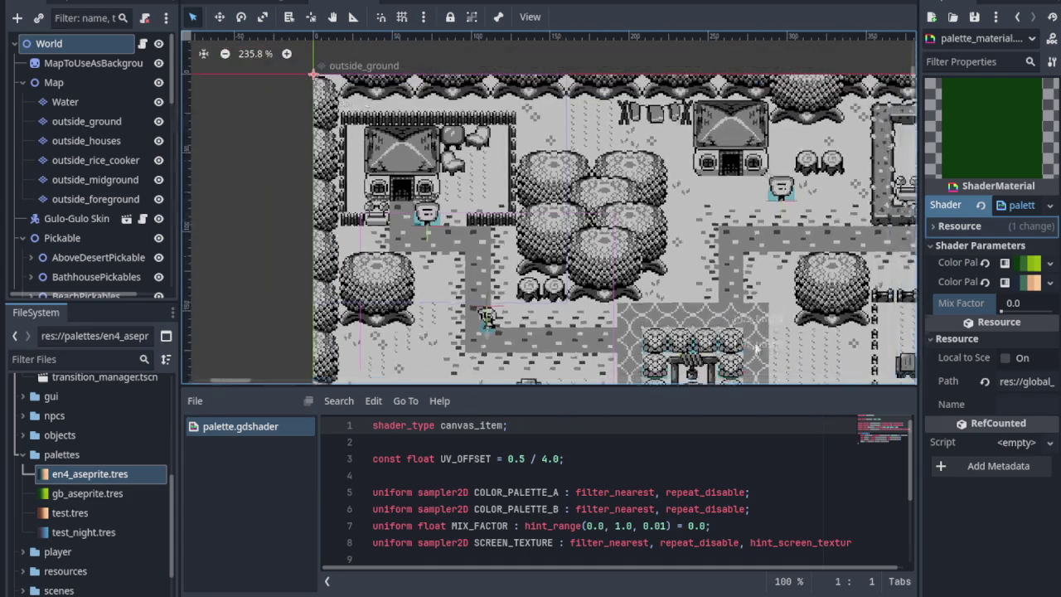
left_click_drag(756, 350, 462, 317)
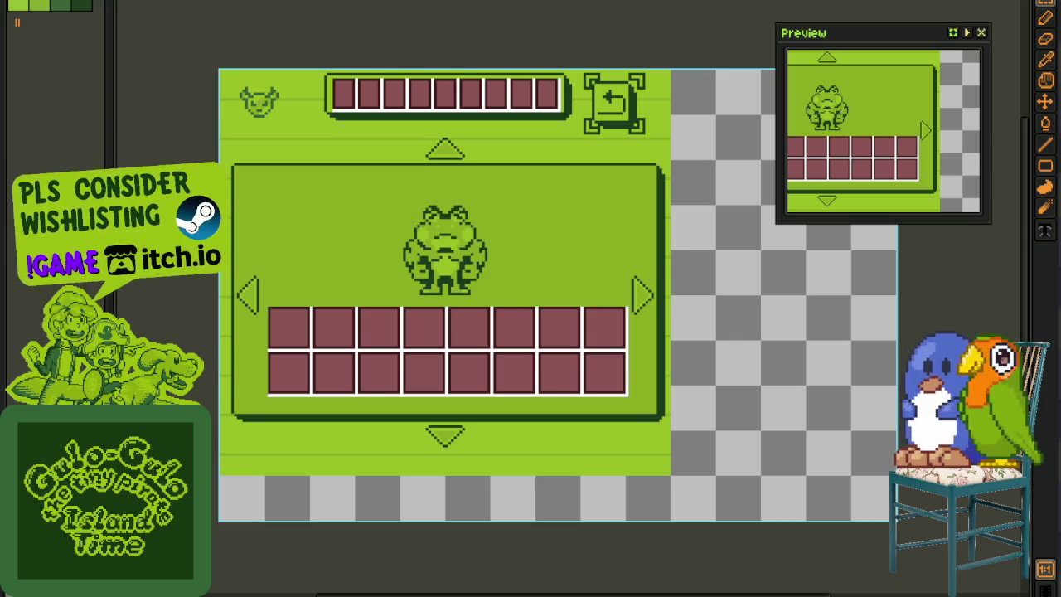
- Zoom out and pan across the whole Game Boy UI mockup sheet
scroll(273, 86, "down", 4)
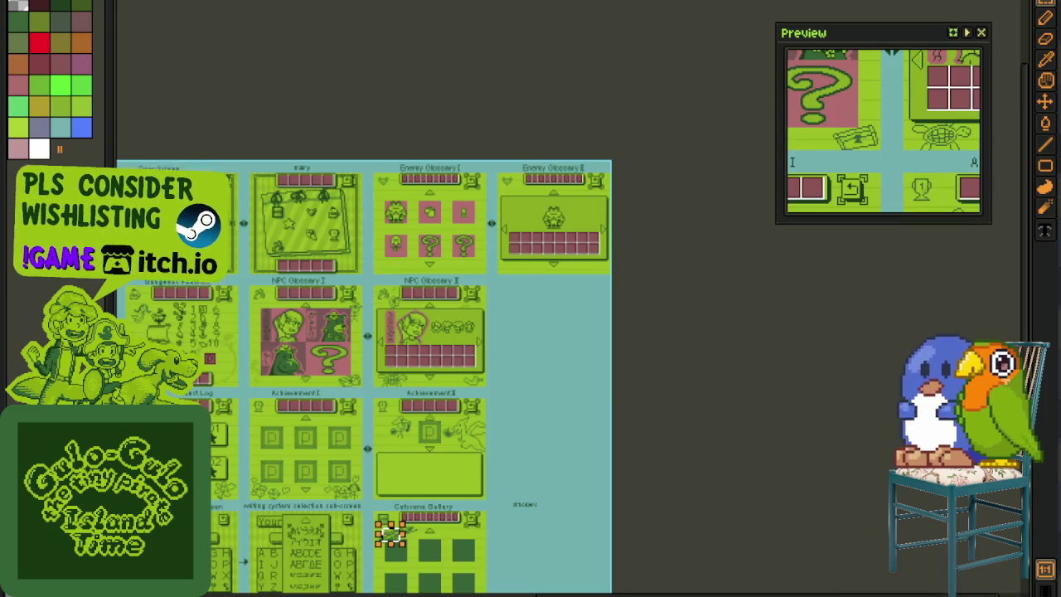
mouse_move(273, 86)
left_mouse_down()
mouse_move(505, 162)
mouse_move(367, 206)
left_mouse_up()
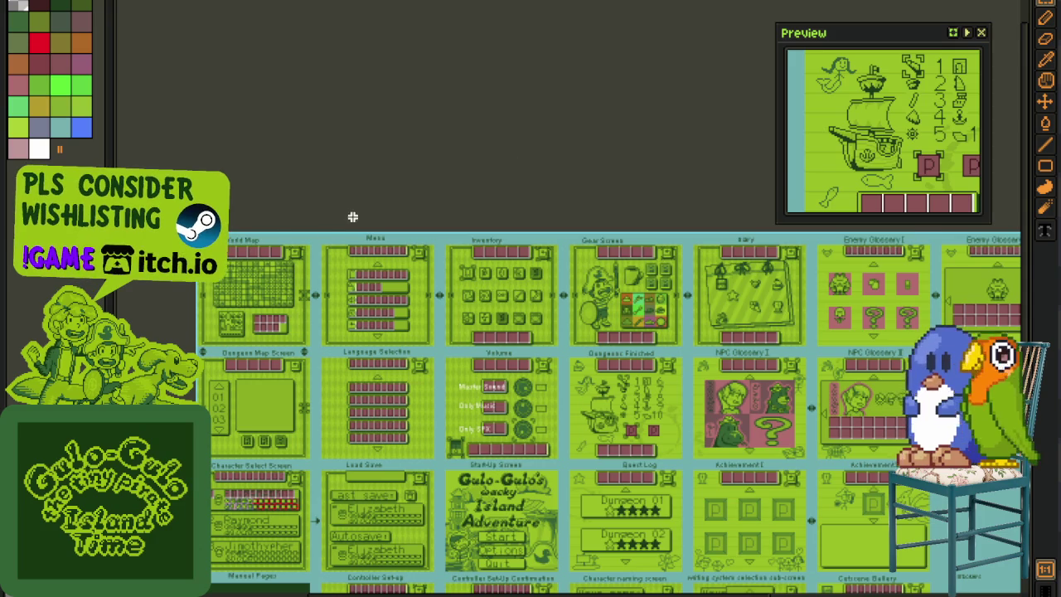
scroll(292, 273, "up", 2)
scroll(295, 276, "up", 2)
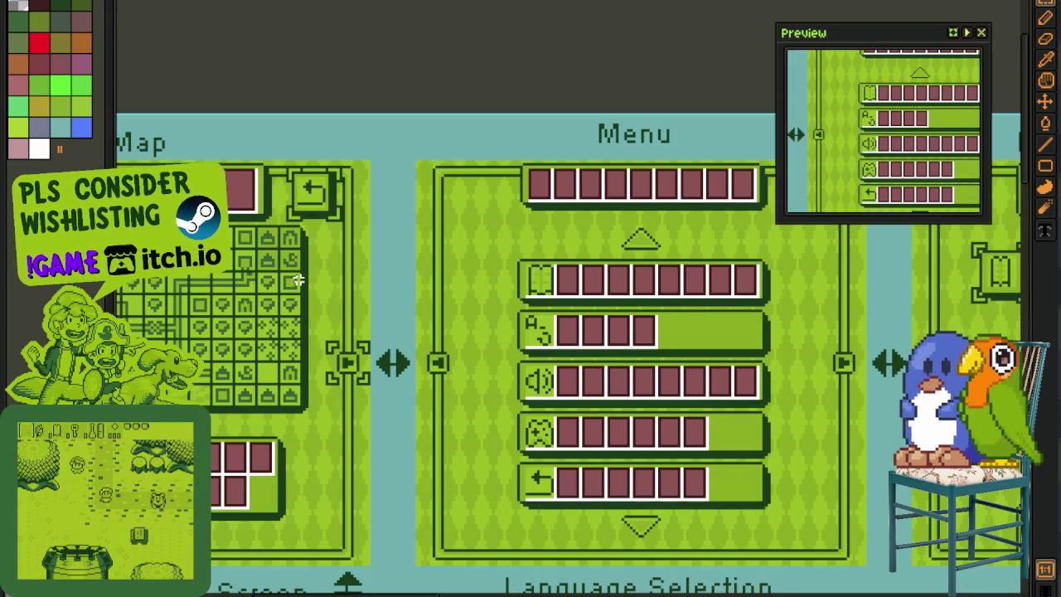
scroll(297, 280, "down", 1)
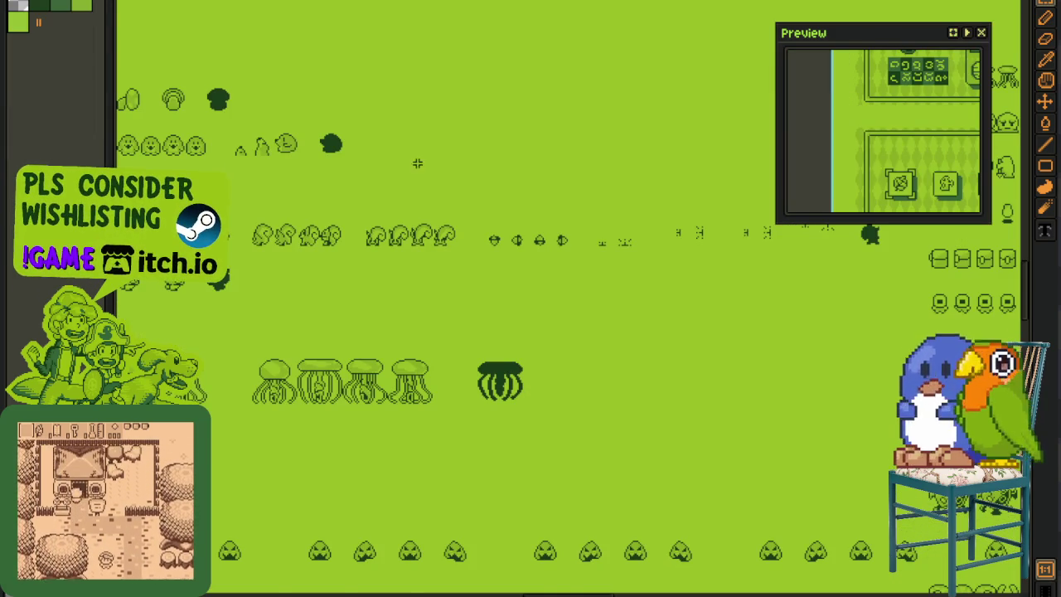
scroll(443, 380, "down", 2)
scroll(444, 380, "down", 2)
scroll(443, 380, "up", 5)
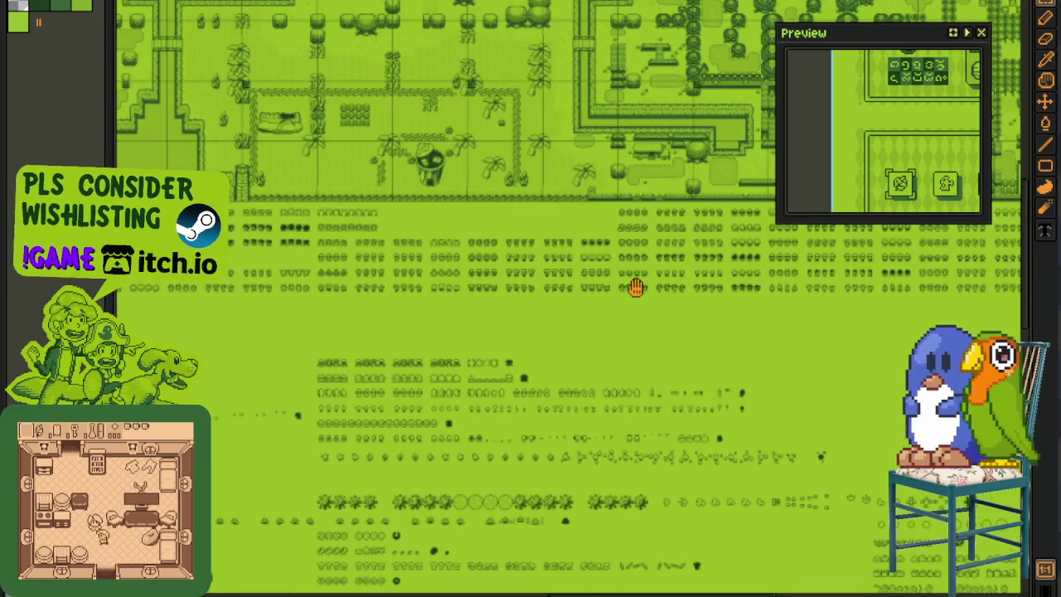
left_click_drag(484, 334, 291, 379)
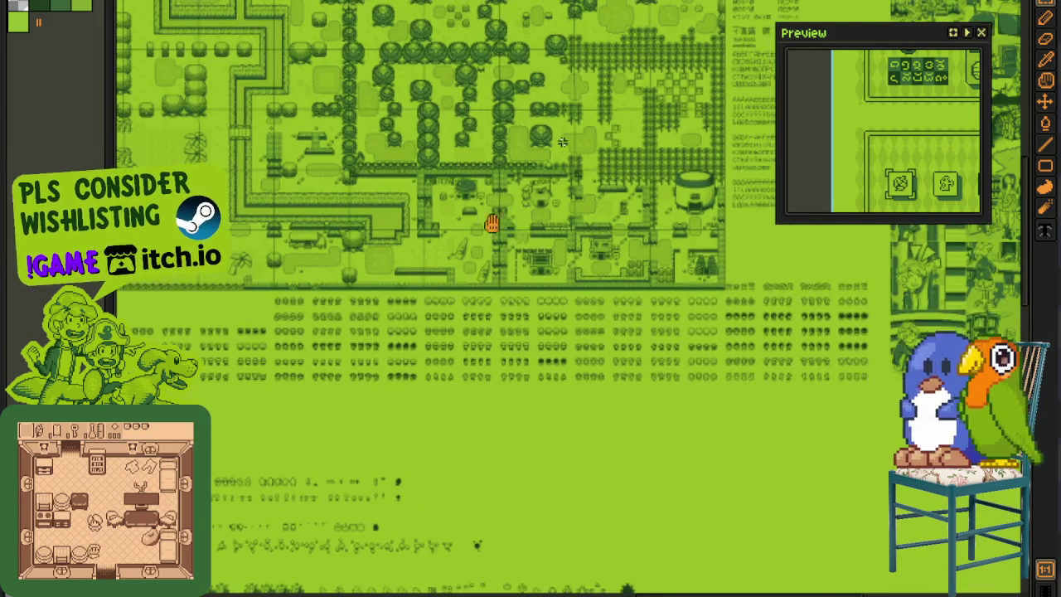
scroll(509, 229, "up", 2)
scroll(403, 182, "up", 5)
left_click_drag(402, 231, 439, 426)
left_click_drag(277, 102, 557, 355)
scroll(437, 303, "up", 1)
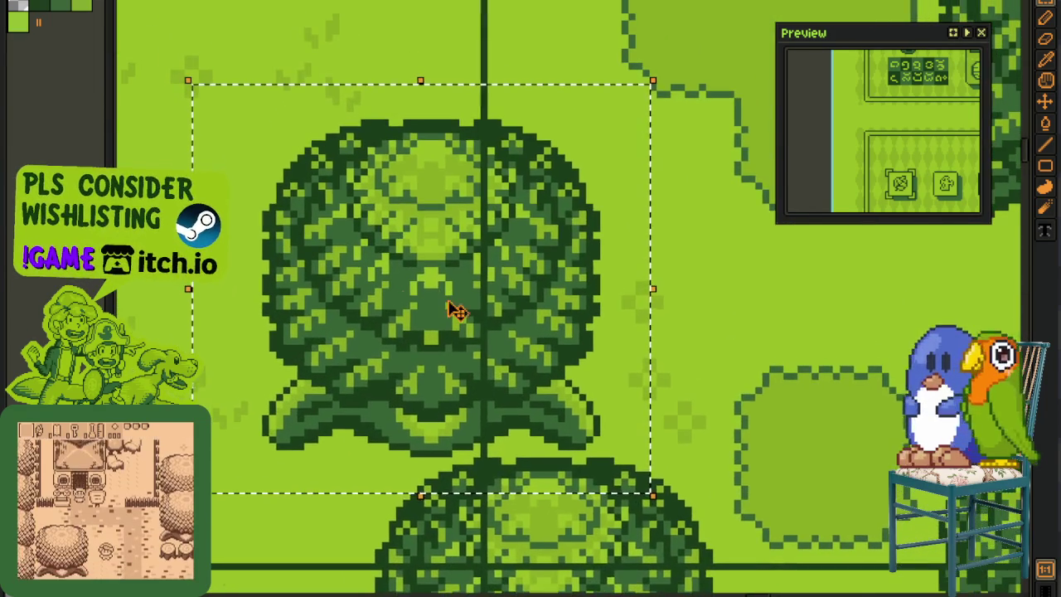
scroll(517, 213, "down", 1)
scroll(514, 214, "down", 3)
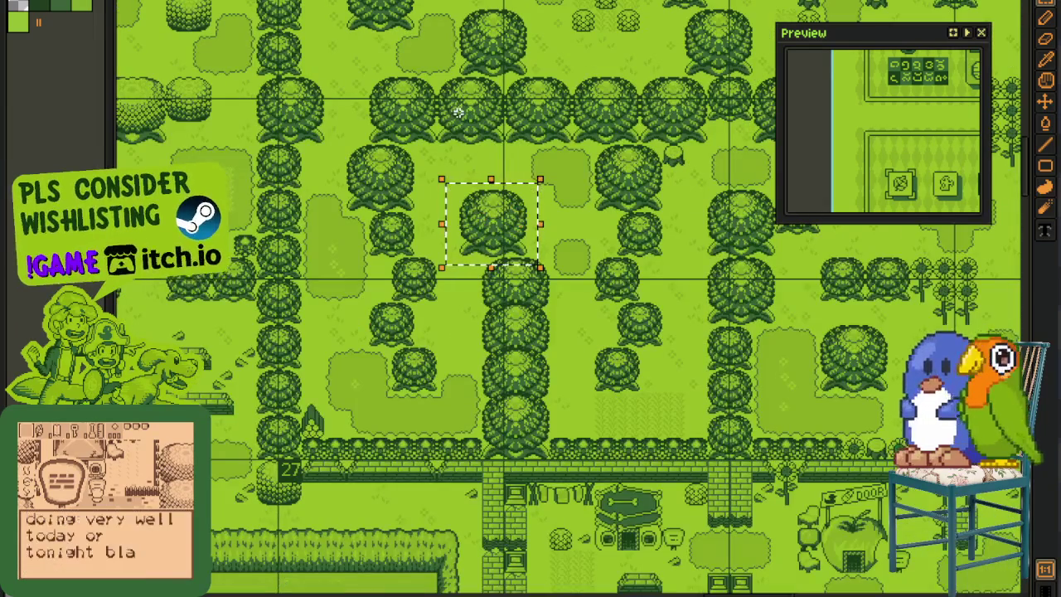
scroll(498, 290, "up", 5)
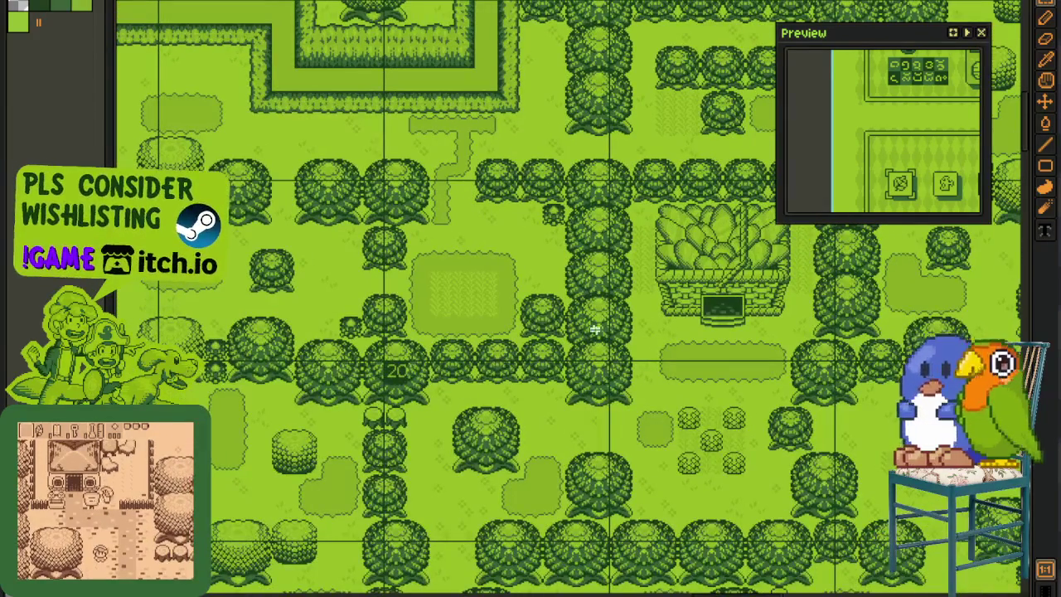
scroll(489, 368, "right", 3)
scroll(489, 367, "up", 1)
scroll(586, 325, "up", 2)
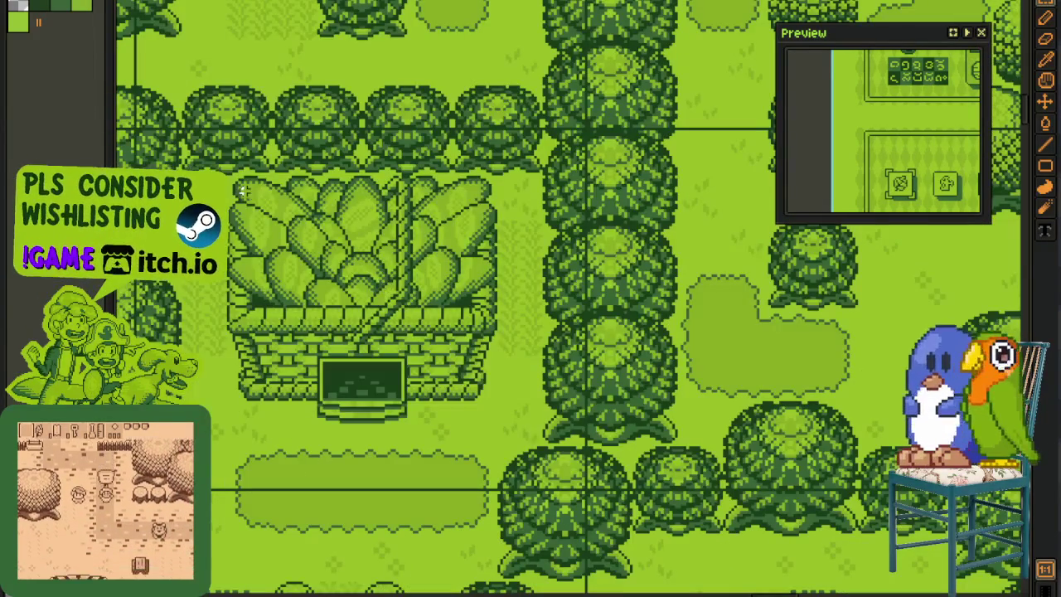
left_click_drag(492, 417, 495, 420)
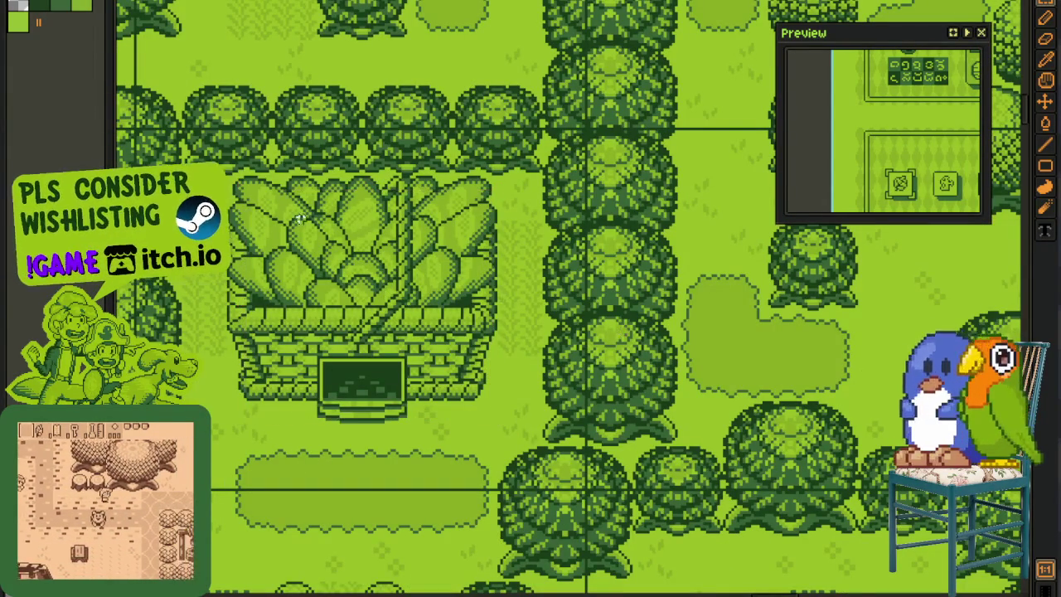
scroll(663, 199, "down", 2)
scroll(675, 203, "down", 2)
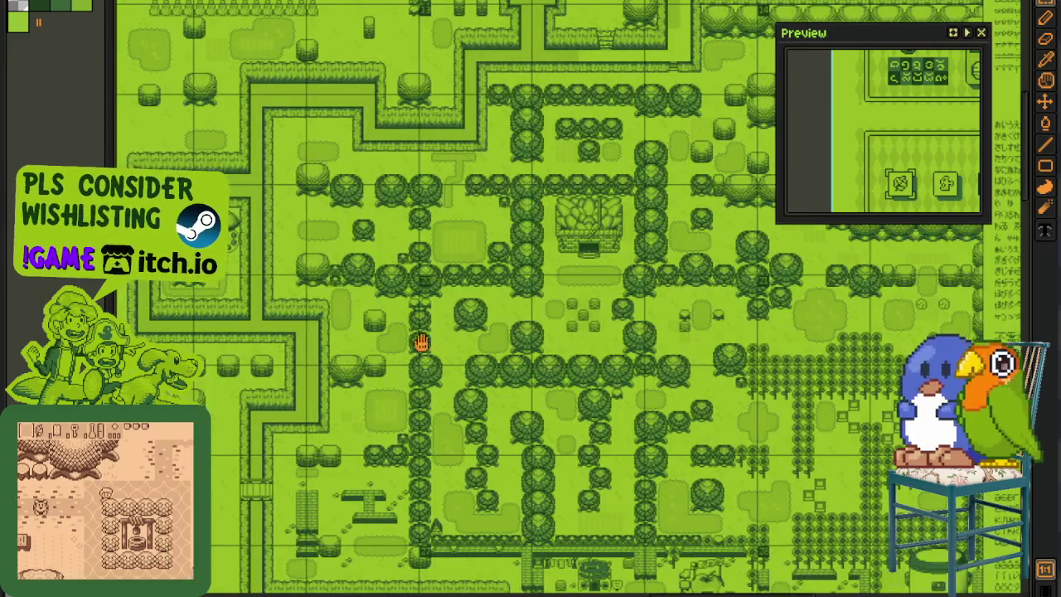
left_click_drag(431, 335, 373, 363)
scroll(652, 171, "down", 1)
scroll(286, 221, "up", 2)
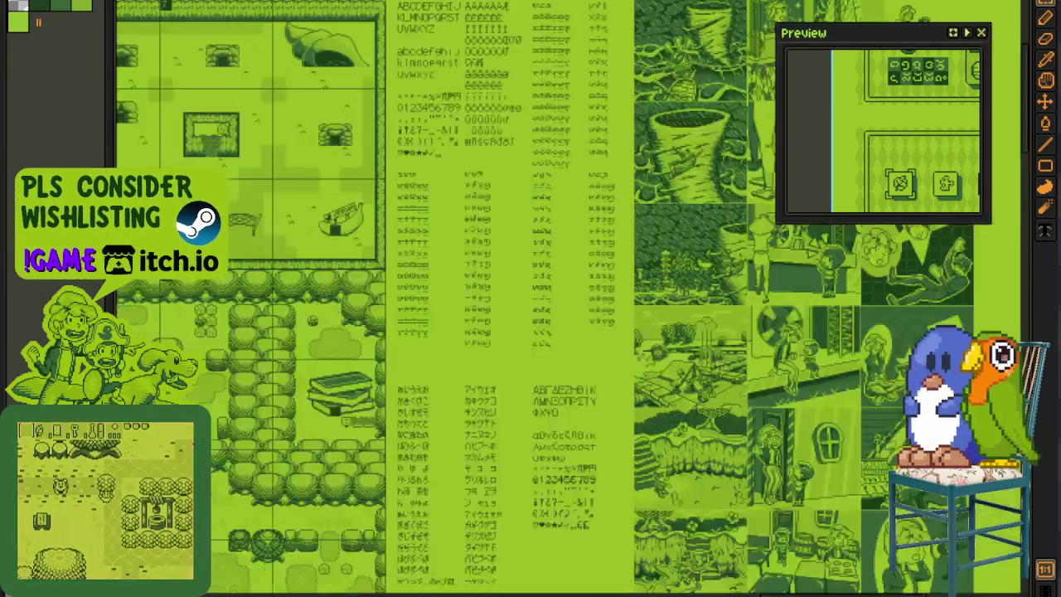
scroll(572, 66, "down", 1)
scroll(569, 52, "up", 2)
left_click_drag(569, 53, 403, 237)
scroll(229, 87, "up", 1)
left_click_drag(224, 116, 696, 549)
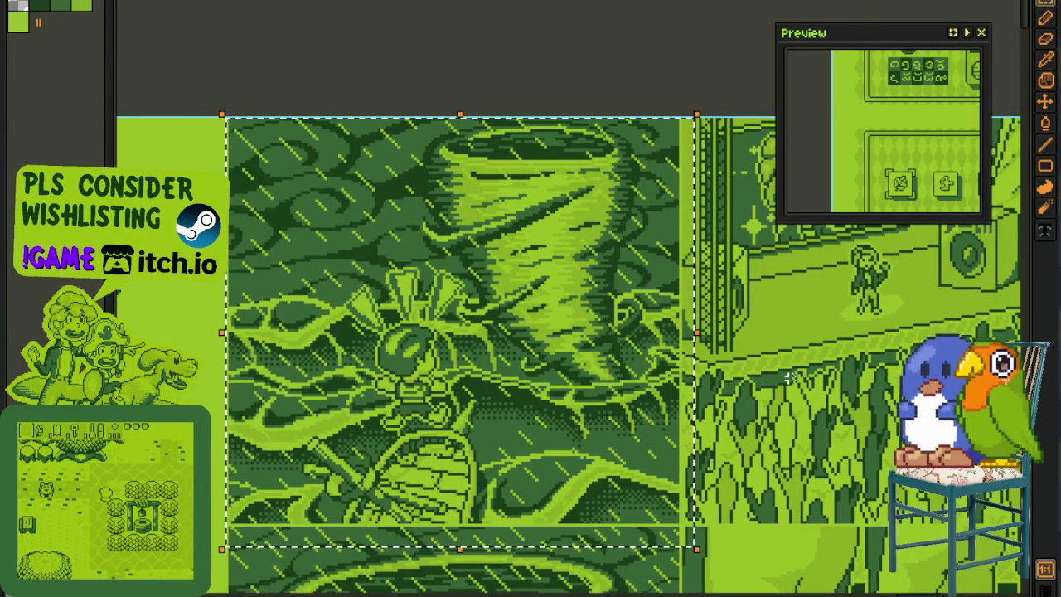
scroll(789, 377, "down", 2)
scroll(509, 365, "down", 3)
scroll(508, 365, "left", 3)
scroll(422, 379, "down", 2)
scroll(422, 379, "left", 2)
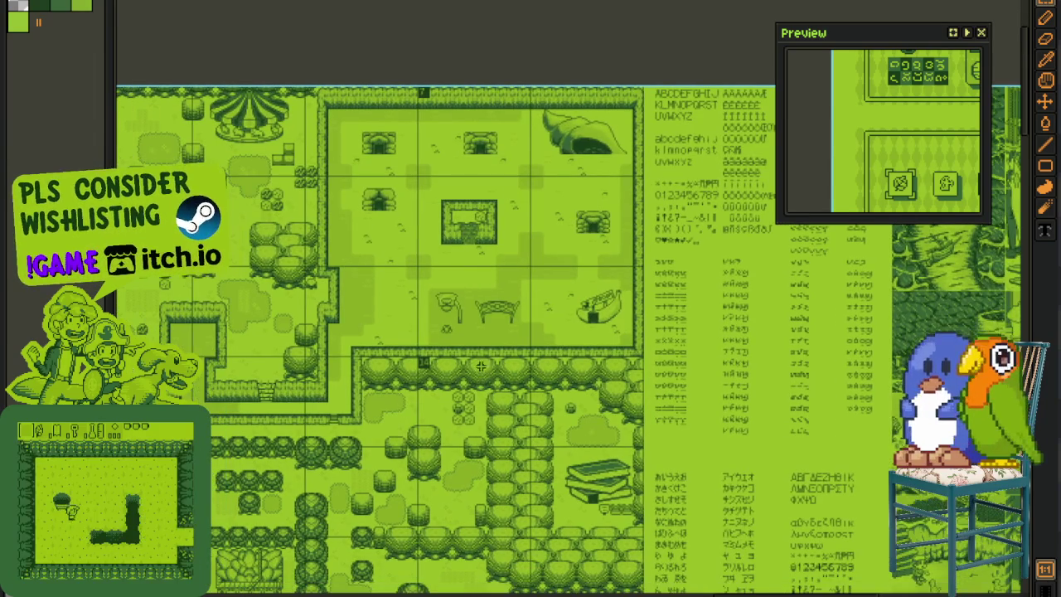
left_click_drag(445, 345, 624, 260)
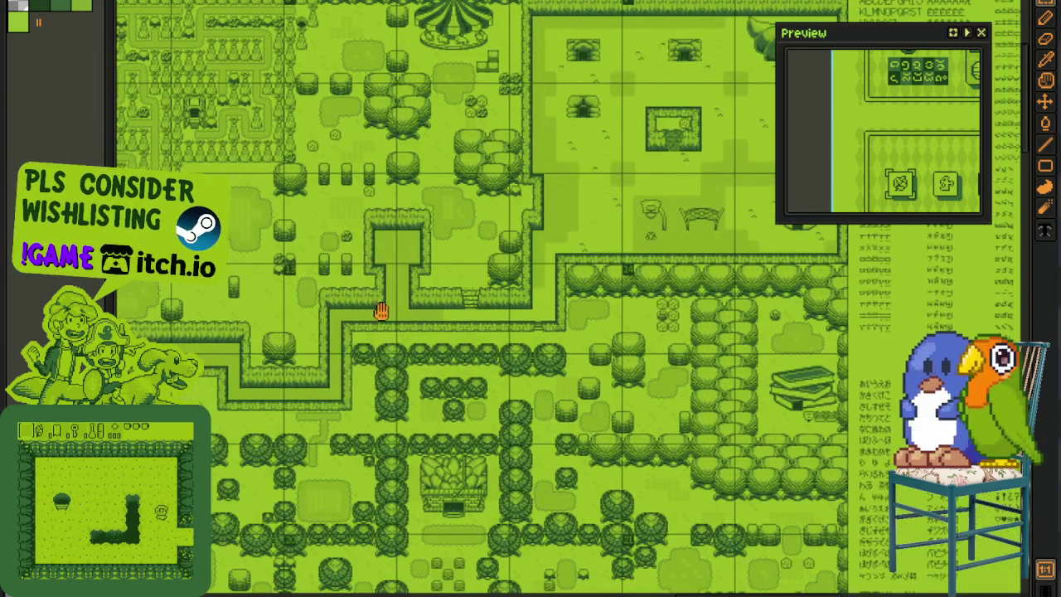
left_click_drag(379, 308, 533, 308)
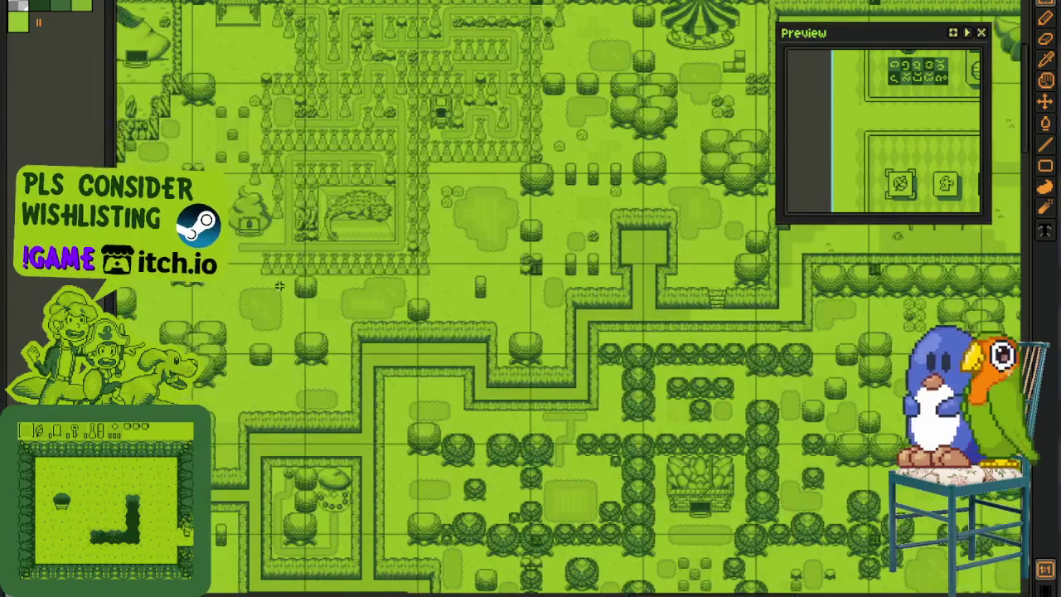
left_click_drag(282, 284, 531, 267)
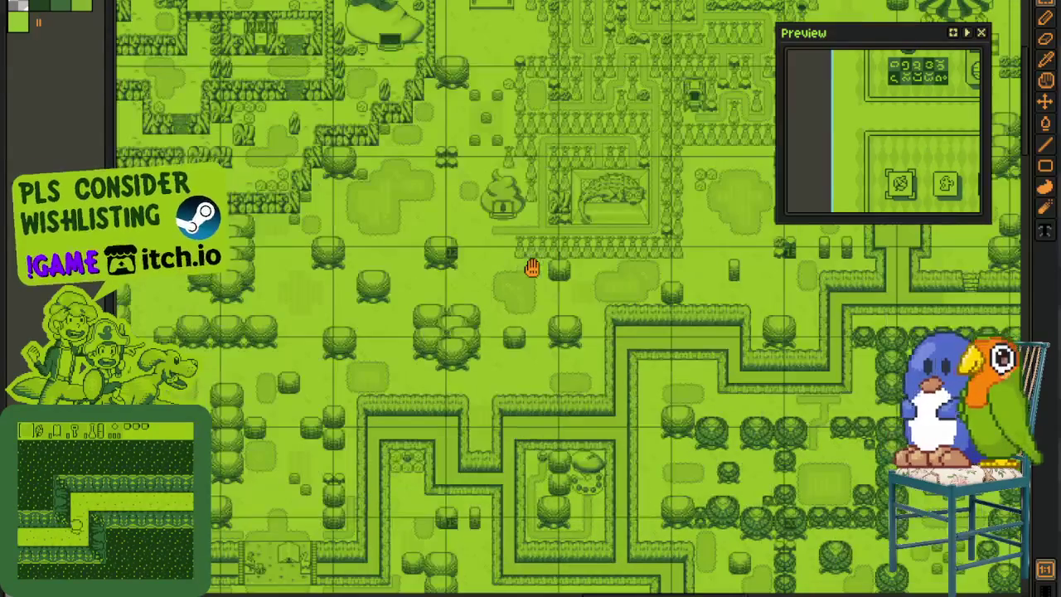
mouse_move(456, 303)
left_mouse_down()
mouse_move(429, 246)
mouse_move(676, 295)
left_mouse_up()
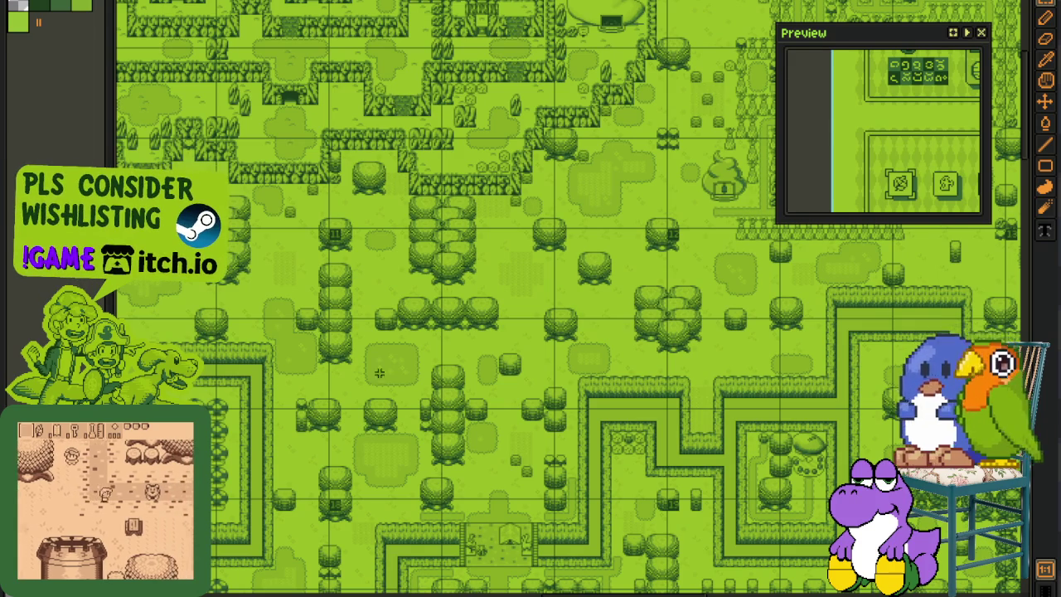
- Zoom in and out around the current tile map view
scroll(571, 293, "down", 1)
scroll(571, 293, "down", 1)
scroll(498, 332, "down", 1)
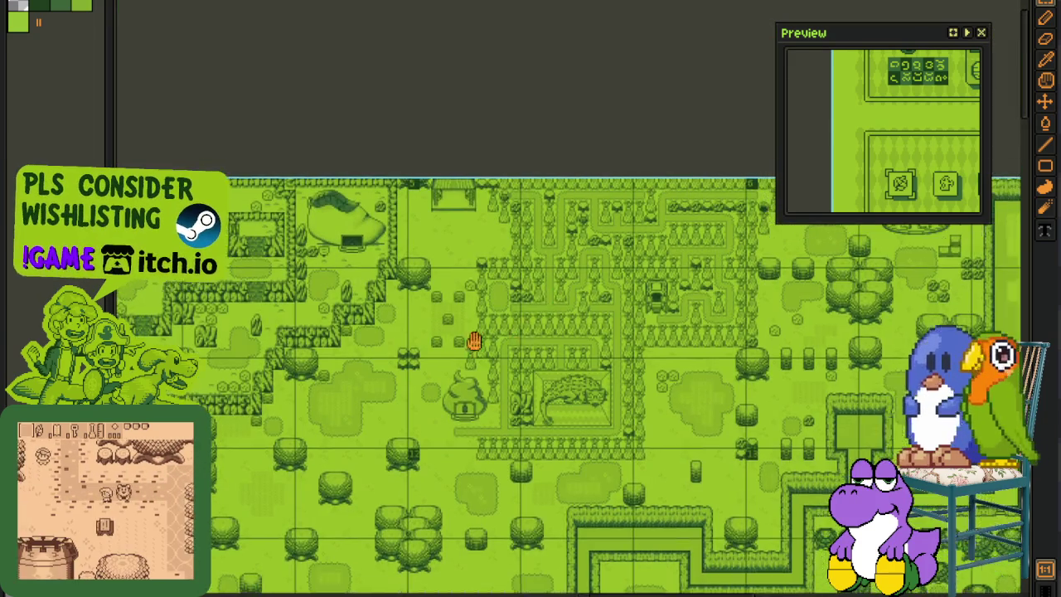
scroll(586, 332, "up", 2)
scroll(586, 333, "down", 1)
scroll(358, 256, "up", 1)
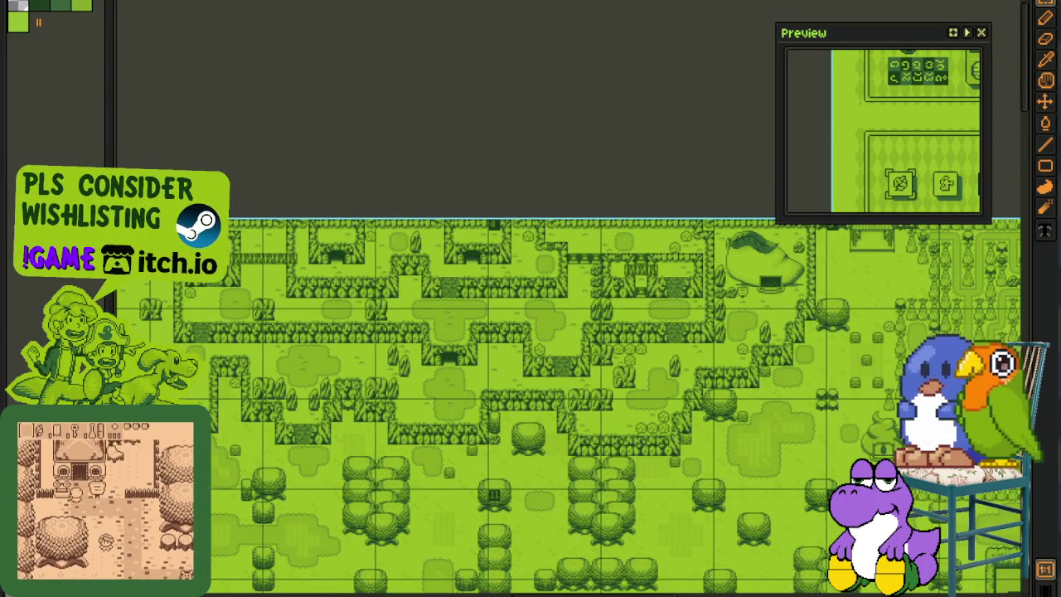
- Switch to the UI screens sheet and select the vertical name strip beside the girl portrait
key("ctrl+Tab")
scroll(408, 181, "down", 1)
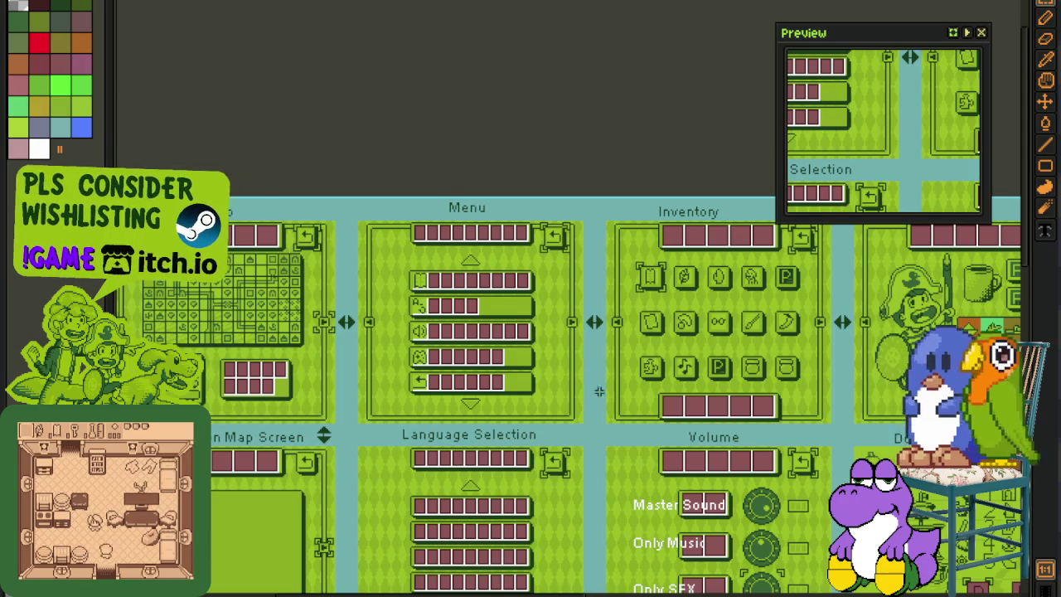
scroll(408, 181, "up", 1)
scroll(597, 174, "up", 1)
scroll(597, 174, "up", 2)
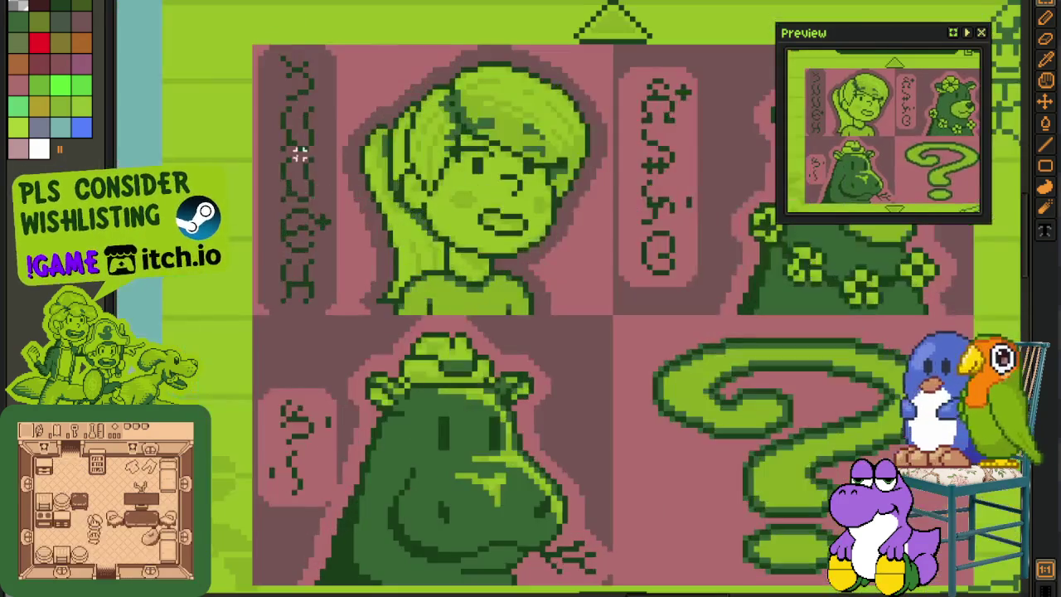
scroll(596, 174, "up", 1)
left_click_drag(225, 14, 343, 327)
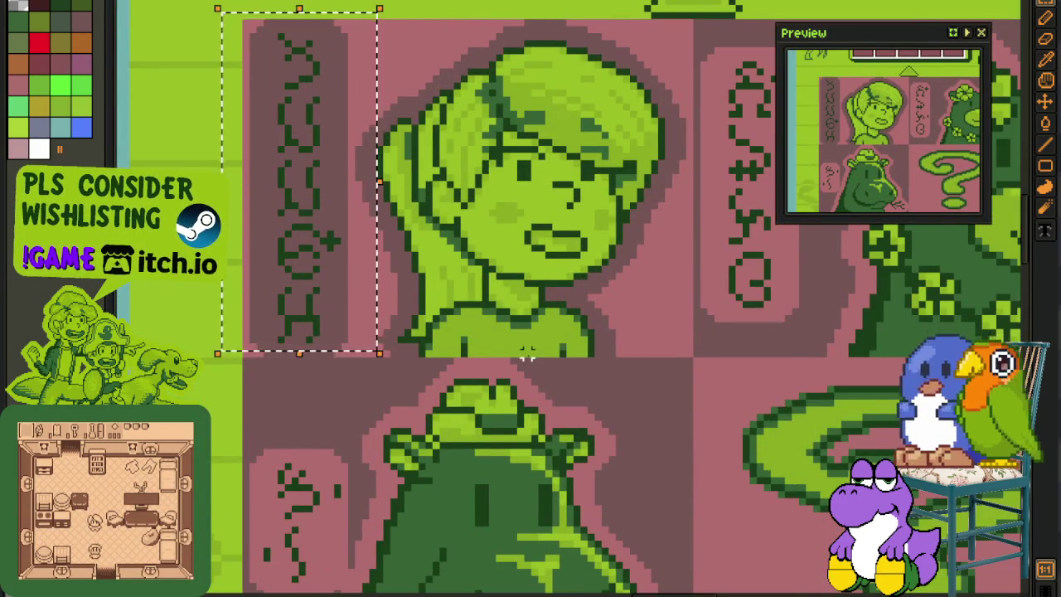
scroll(343, 326, "down", 1)
scroll(426, 339, "right", 5)
scroll(426, 338, "down", 2)
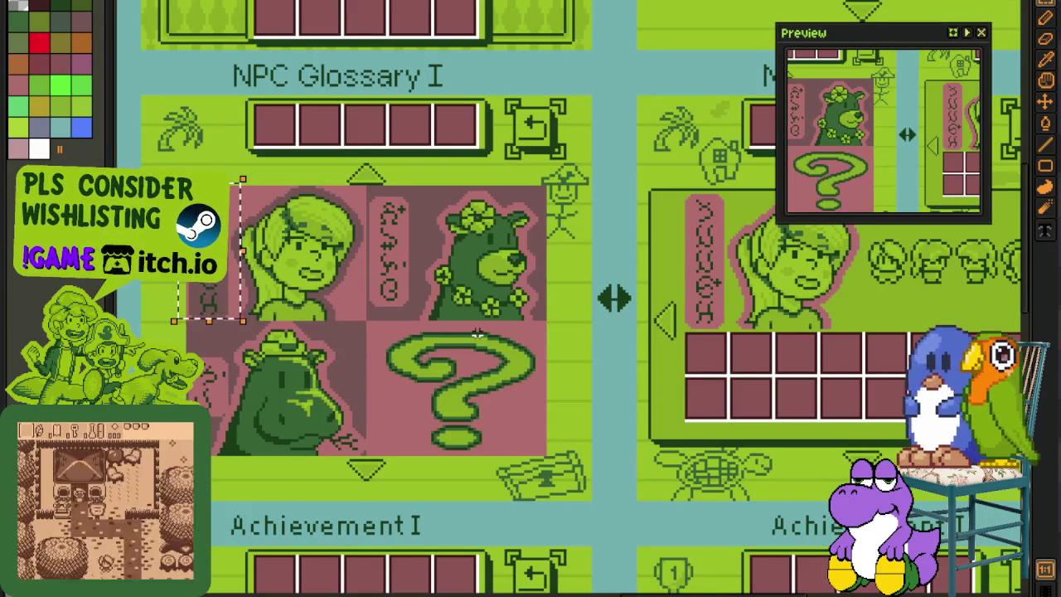
scroll(603, 303, "down", 3)
scroll(534, 318, "up", 5)
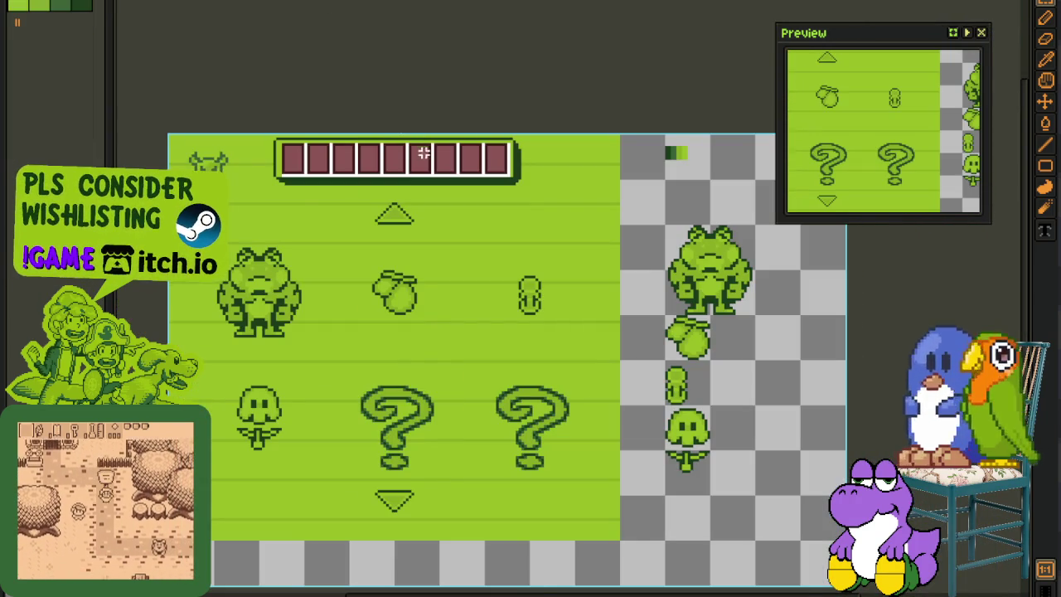
- Show the layer list, pan over the enemy glossary rows, then switch to the Enemy Glossary II sheet
scroll(444, 268, "down", 2)
scroll(444, 268, "up", 2)
key("Tab")
left_click_drag(364, 347, 433, 260)
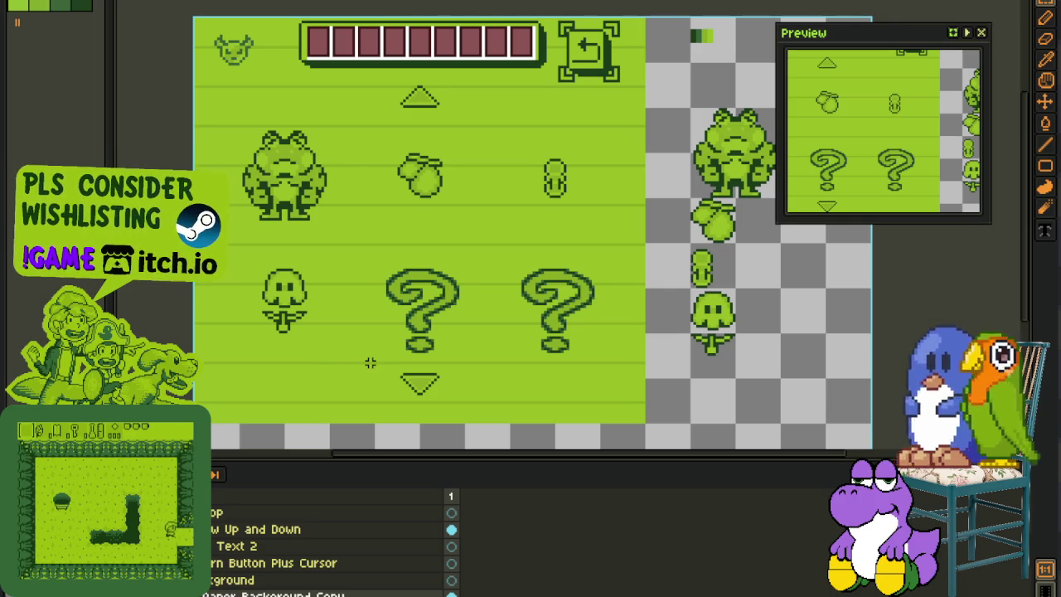
left_click_drag(371, 363, 391, 318)
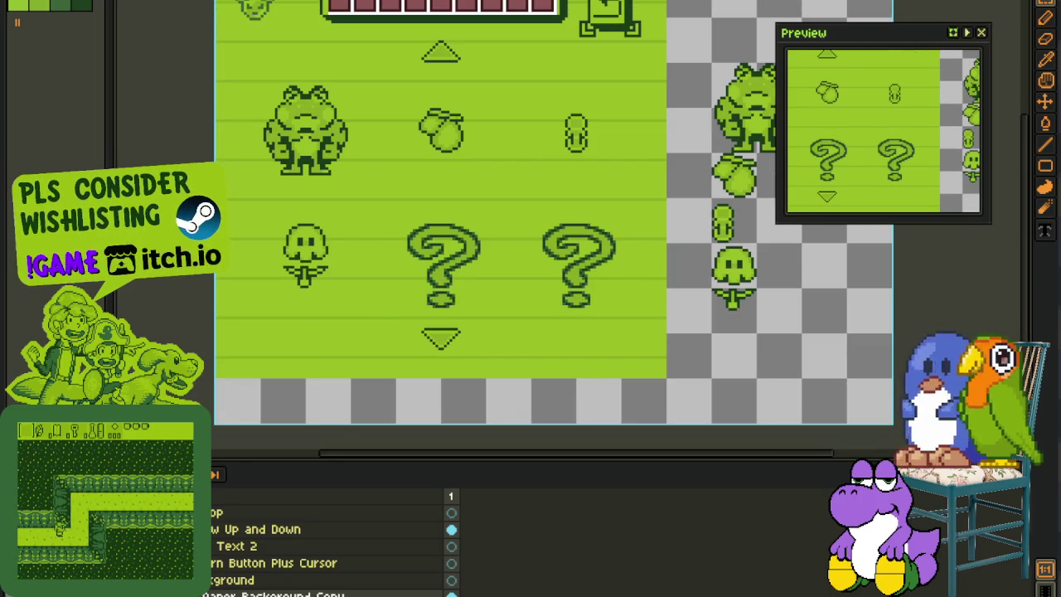
key("ctrl+Tab")
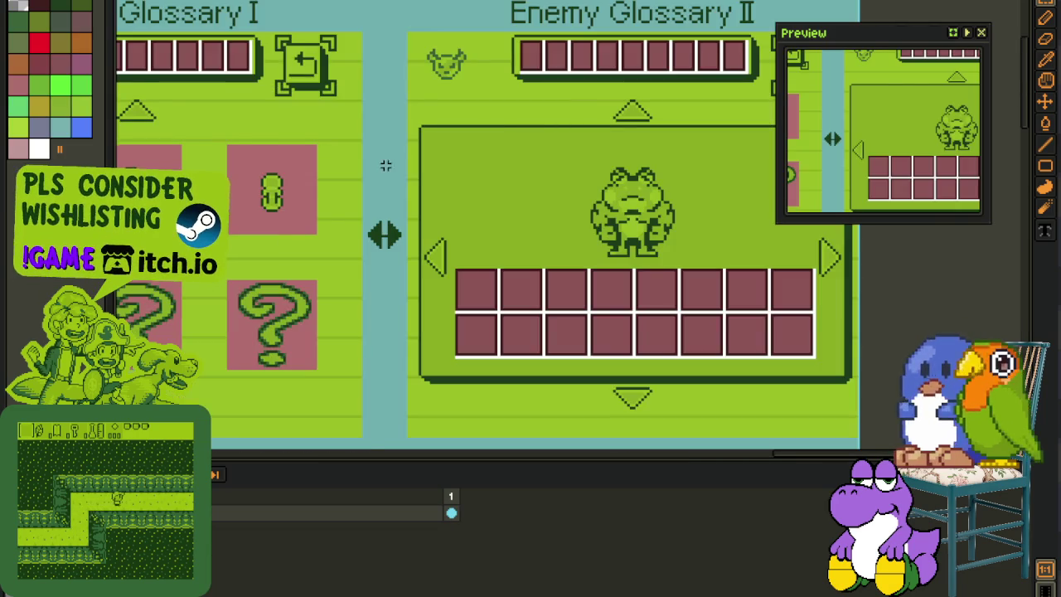
scroll(385, 166, "down", 1)
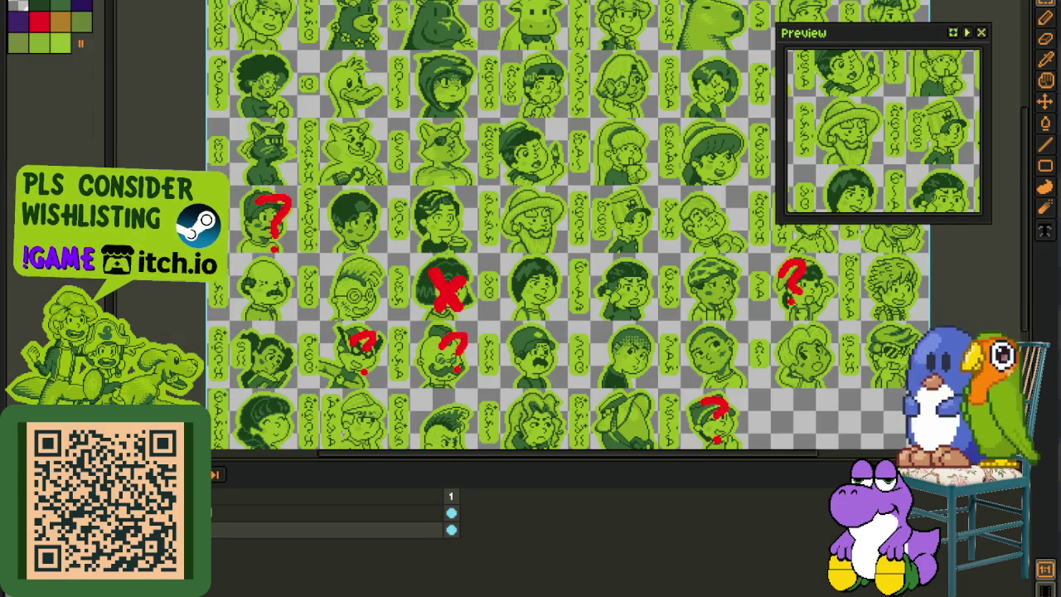
- Zoom in and select the lower-left portrait with its name strip
scroll(531, 249, "up", 2)
scroll(531, 248, "up", 2)
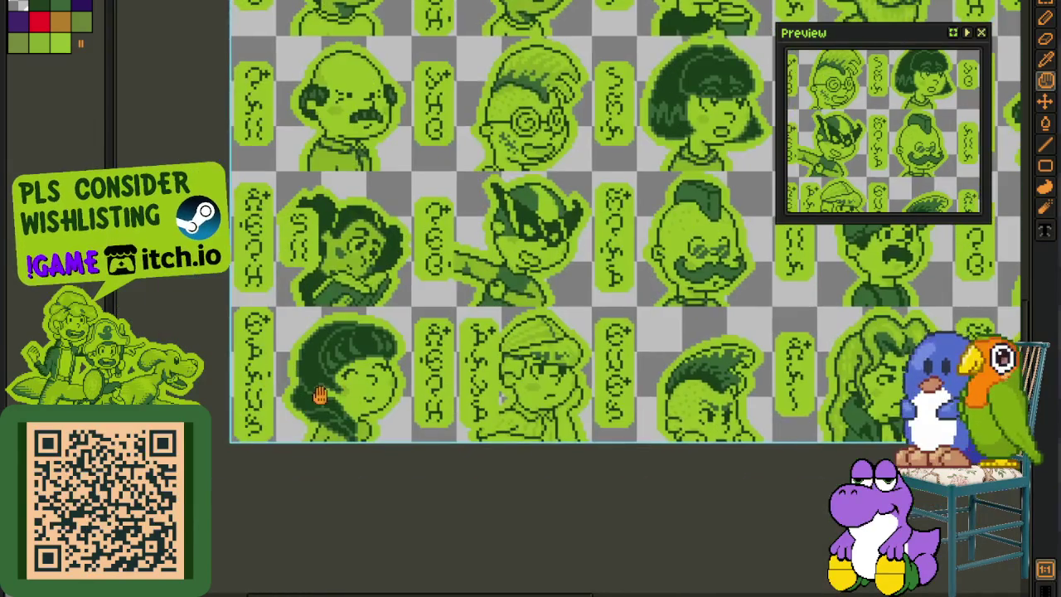
scroll(248, 340, "up", 1)
left_click_drag(215, 236, 499, 517)
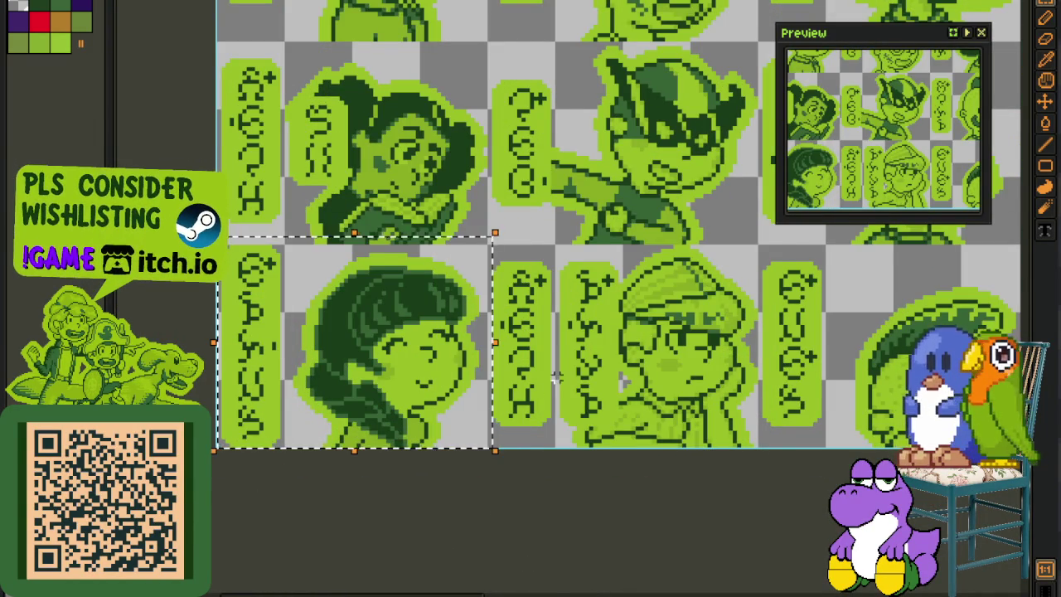
scroll(556, 378, "down", 1)
scroll(464, 448, "down", 1)
scroll(387, 520, "up", 1)
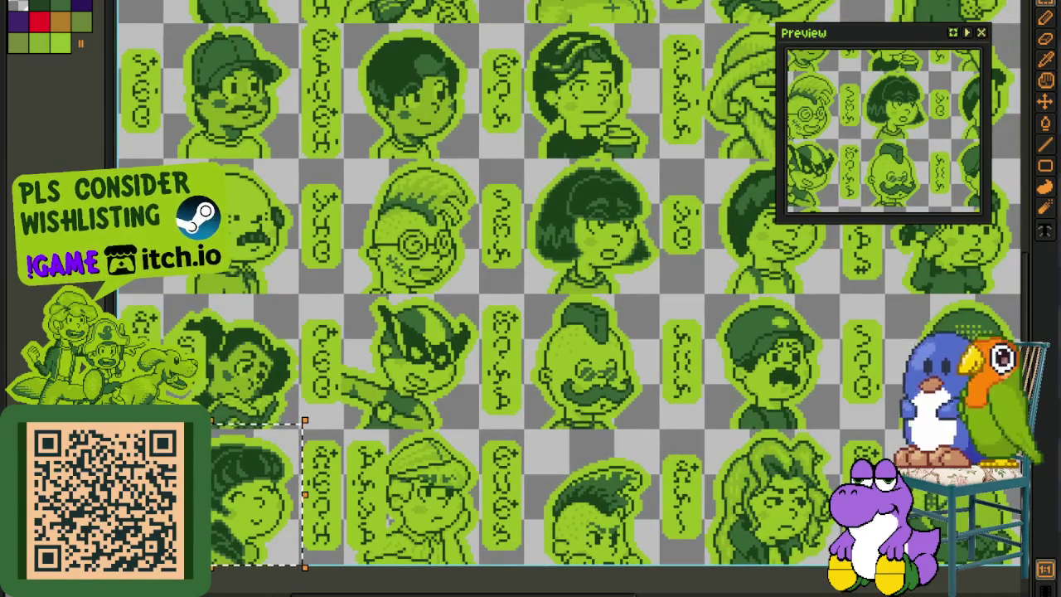
- Pan up to the top portrait rows and select the dark cat portrait with its name strip
left_click_drag(365, 272, 349, 424)
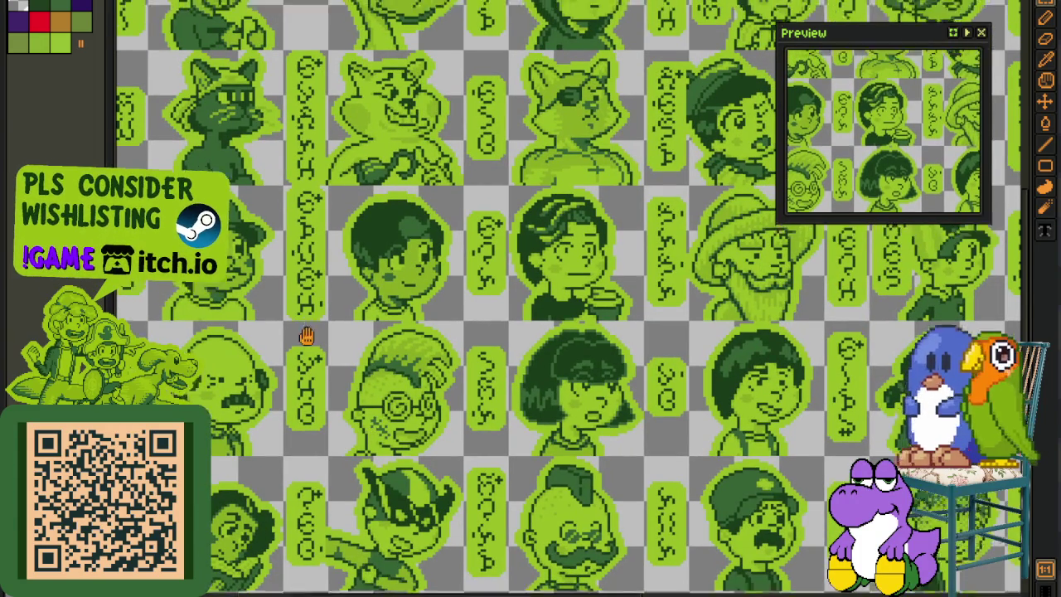
left_click_drag(305, 323, 323, 522)
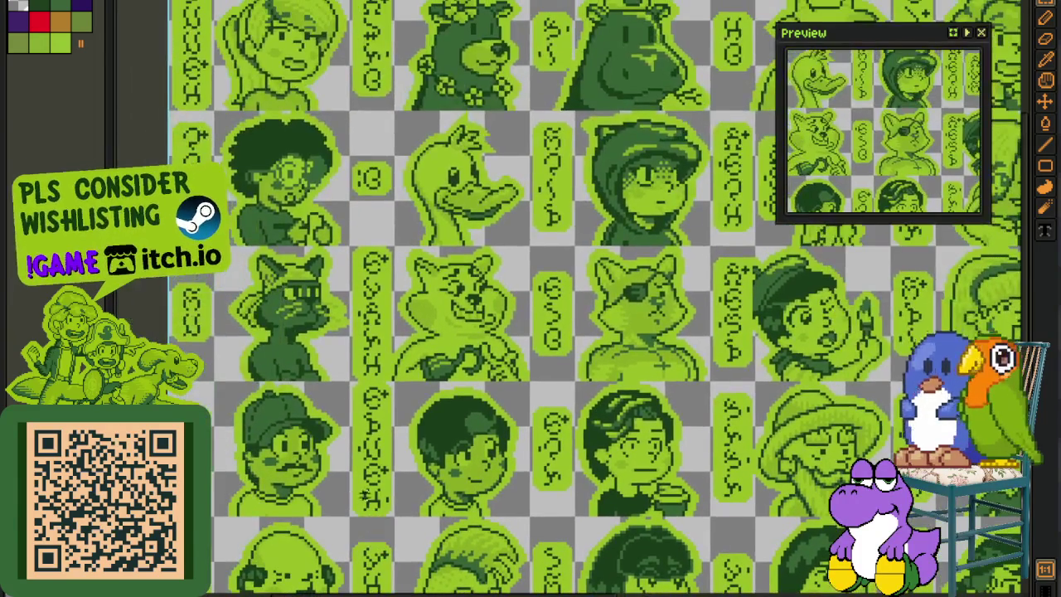
left_click_drag(339, 462, 382, 472)
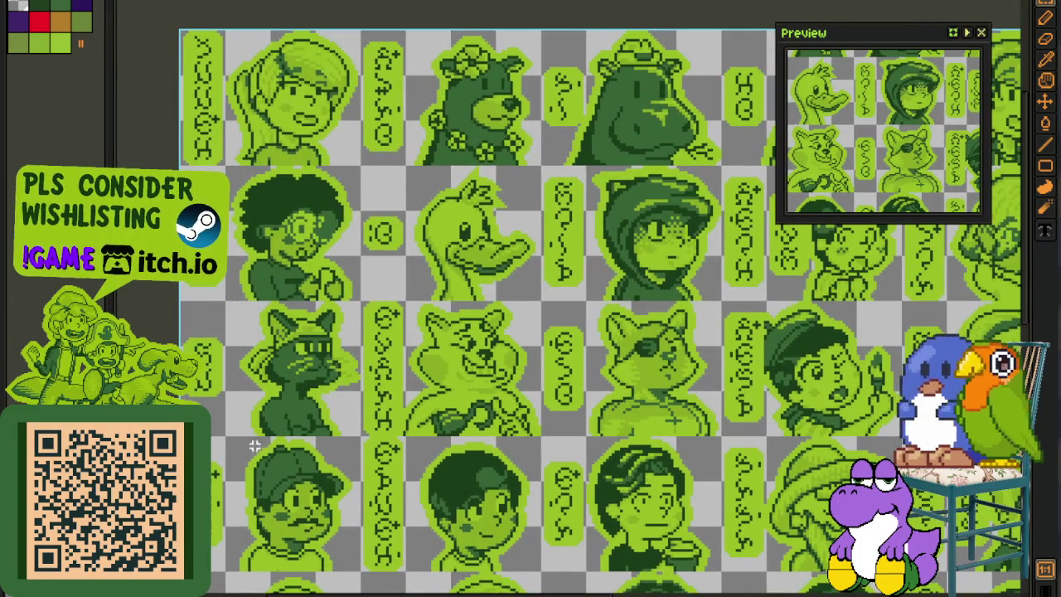
scroll(257, 451, "up", 1)
left_click_drag(153, 248, 424, 452)
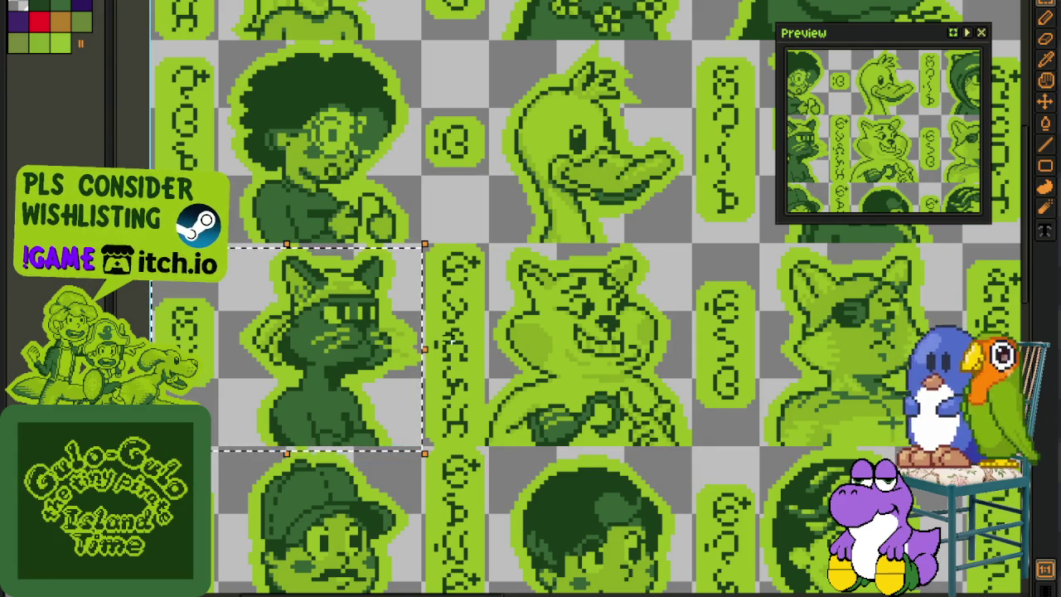
scroll(459, 353, "up", 1)
- Pan through the lower portrait rows and bring the cat portrait back into view
mouse_move(582, 396)
left_mouse_down()
mouse_move(599, 189)
mouse_move(527, 382)
left_mouse_up()
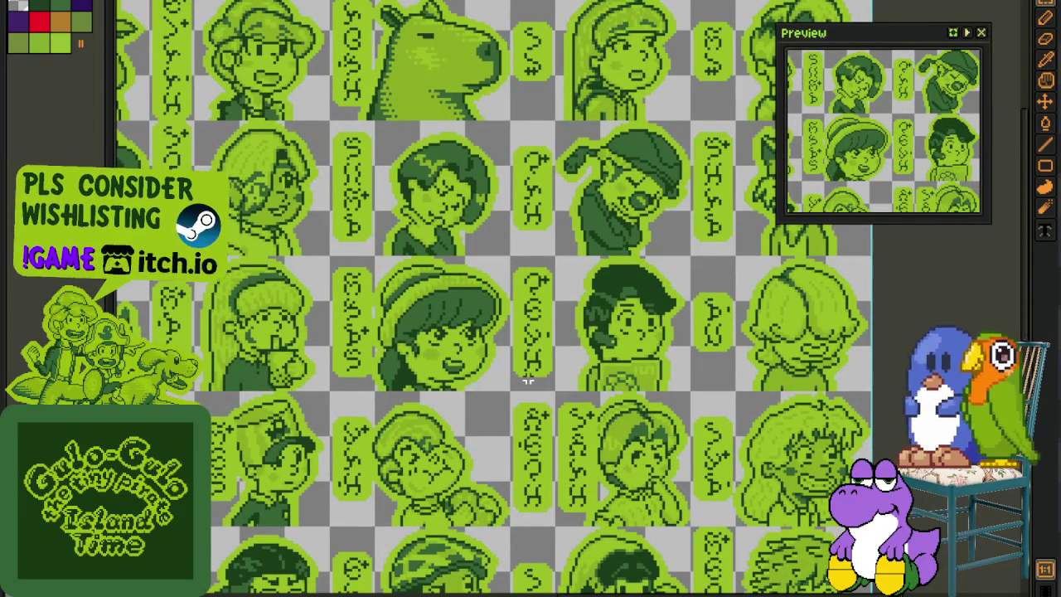
scroll(502, 406, "down", 1)
scroll(502, 406, "down", 1)
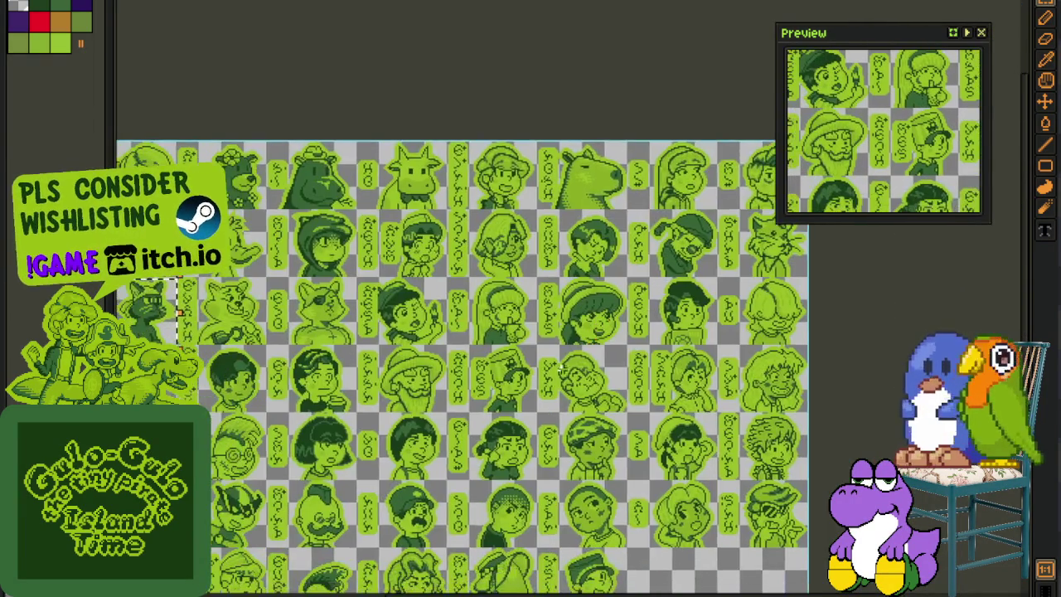
scroll(347, 409, "up", 1)
scroll(347, 409, "up", 1)
scroll(346, 409, "up", 1)
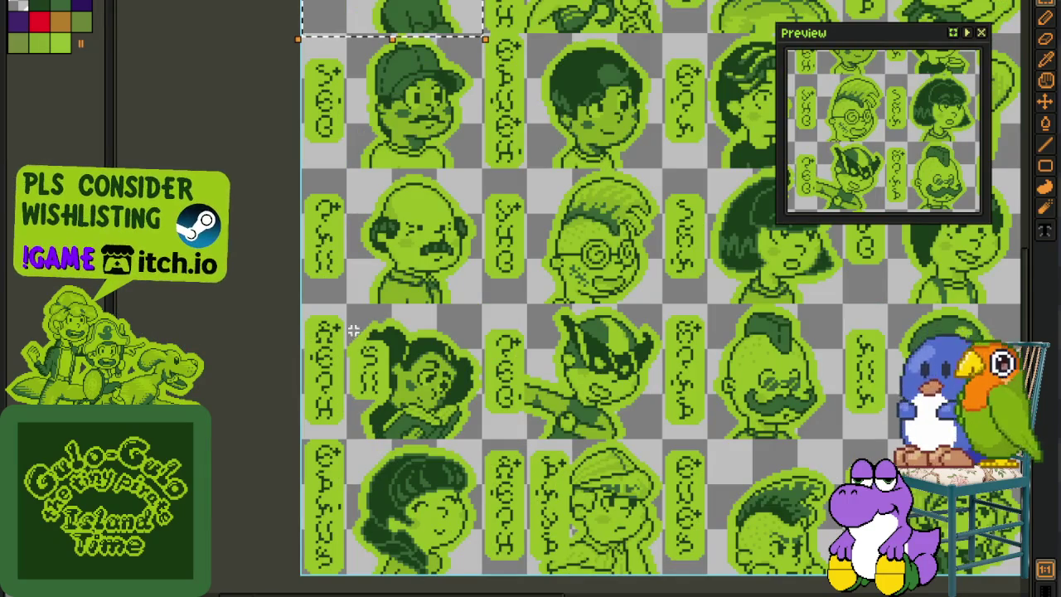
left_click_drag(396, 317, 246, 427)
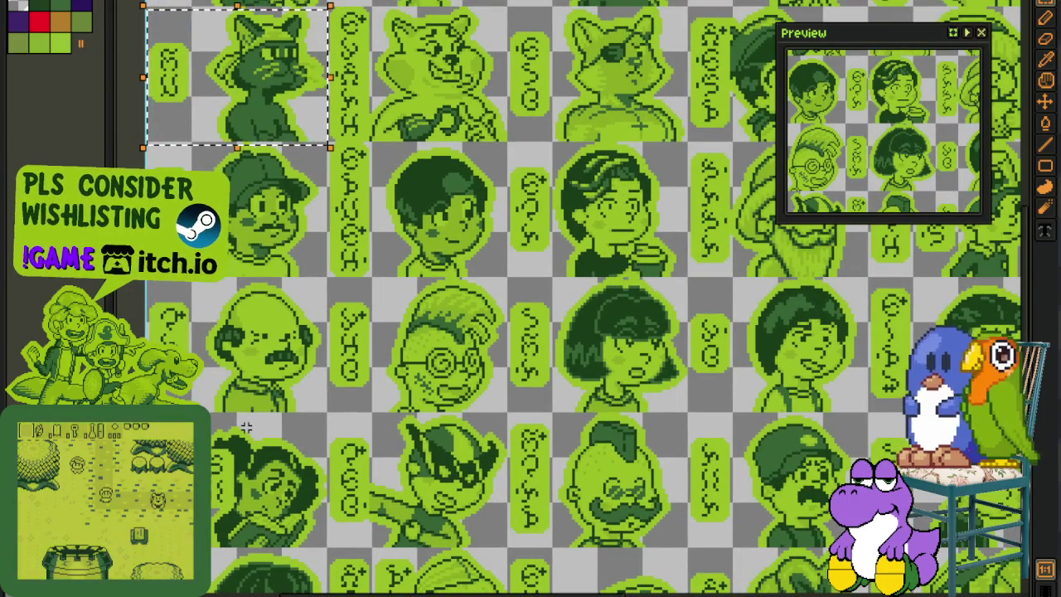